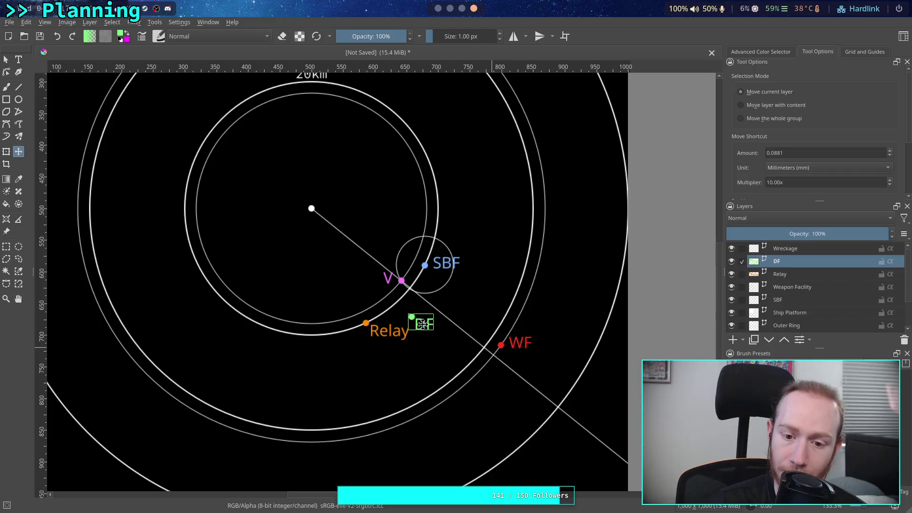
Try the DF marker and label in several spots around the lower right of the ring
drag(426, 337, 422, 326)
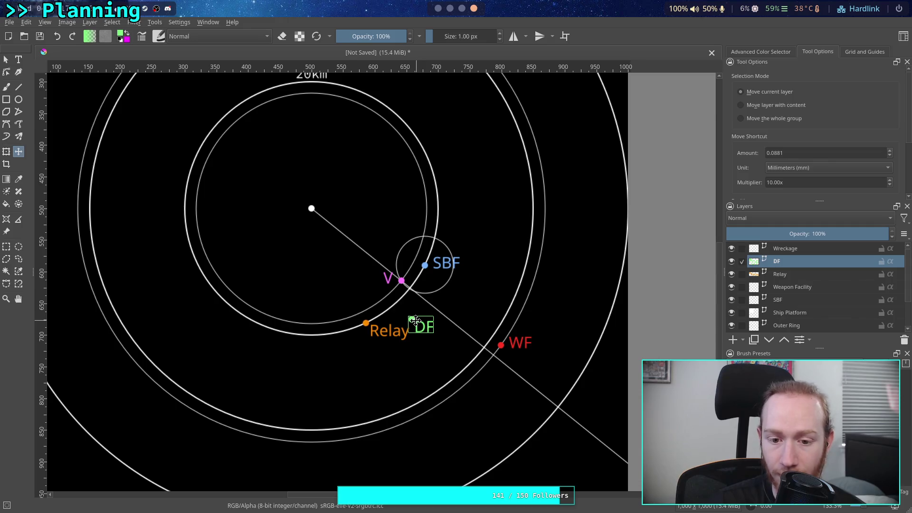
mouse_move(422, 327)
mouse_down()
mouse_move(419, 358)
mouse_move(435, 369)
mouse_up()
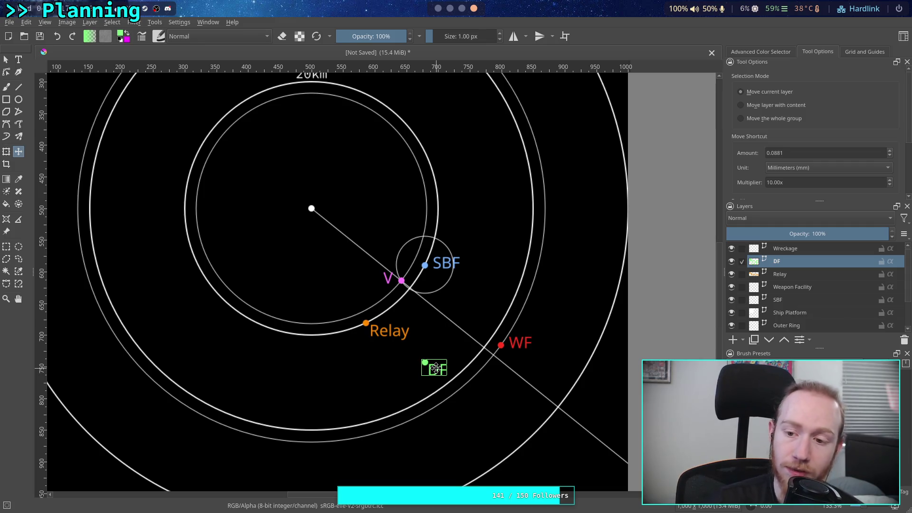
mouse_move(435, 369)
mouse_down()
mouse_move(424, 380)
mouse_move(429, 444)
mouse_move(412, 447)
mouse_up()
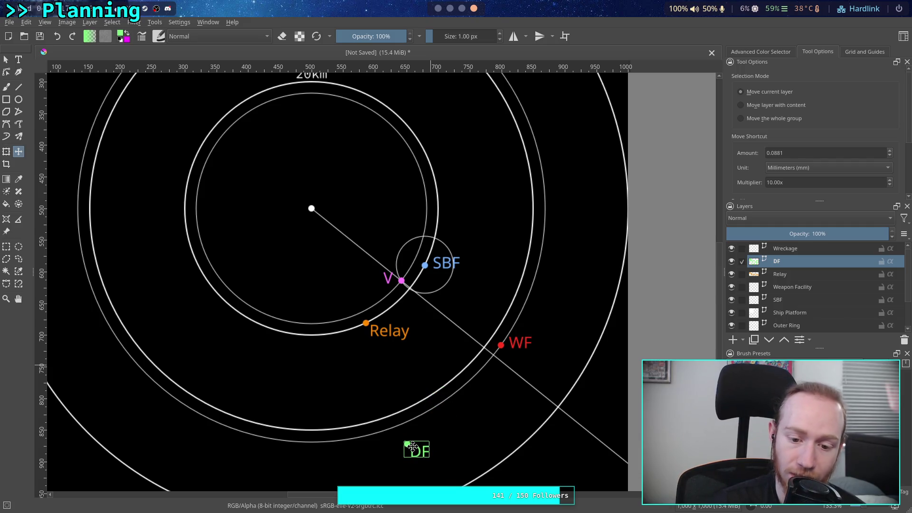
mouse_move(412, 447)
mouse_down()
mouse_move(309, 466)
mouse_move(352, 468)
mouse_move(434, 438)
mouse_up()
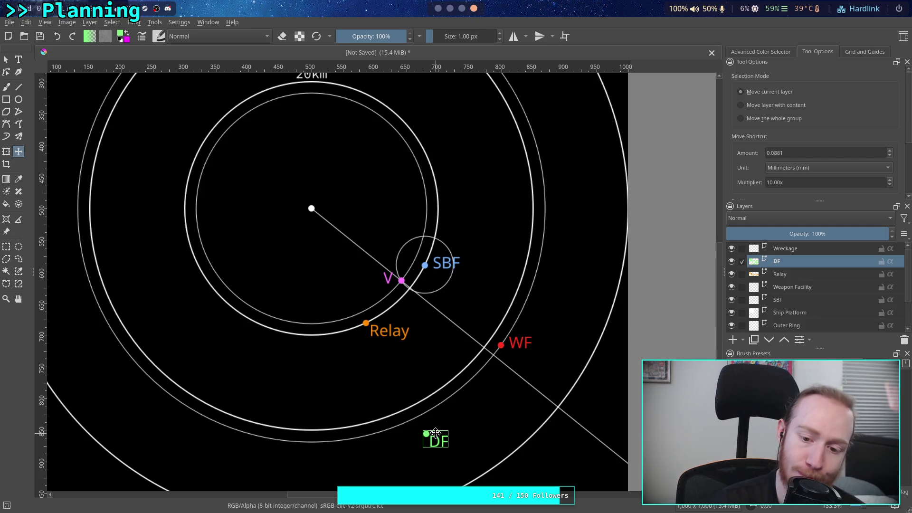
Drop the DF label just above the Relay point, then leave for the Obsidian canvas
mouse_move(438, 438)
mouse_down()
mouse_move(371, 271)
mouse_move(357, 278)
mouse_up()
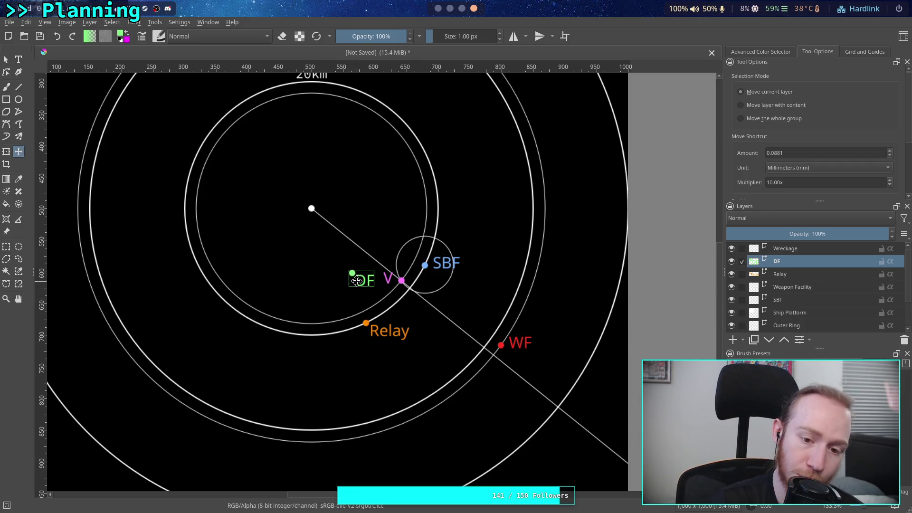
drag(366, 281, 369, 306)
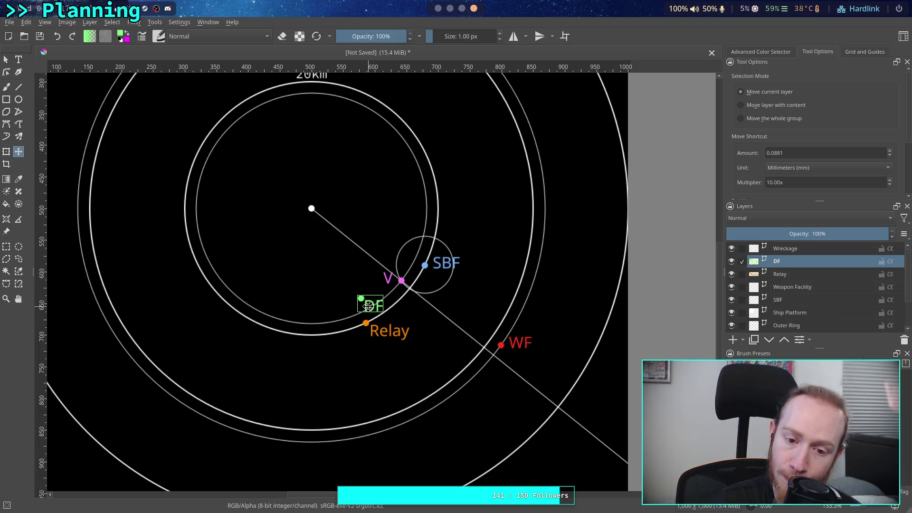
drag(368, 305, 391, 312)
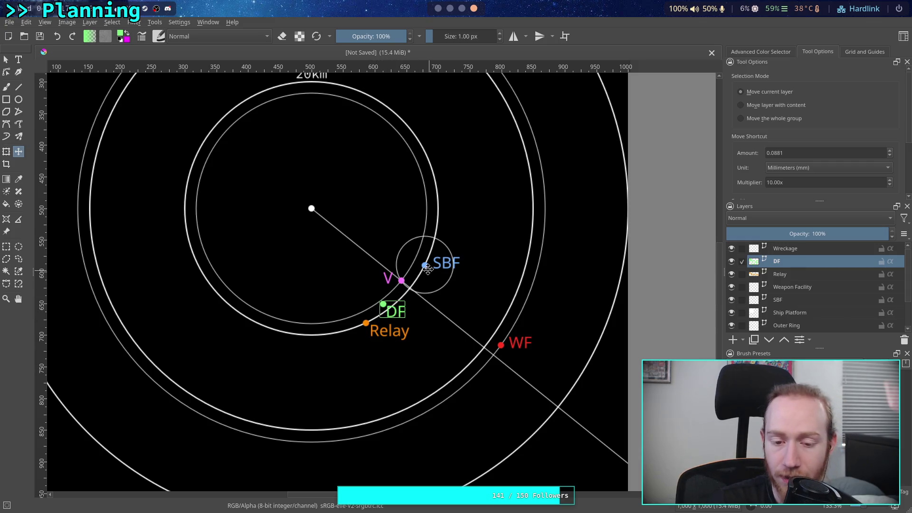
click(439, 9)
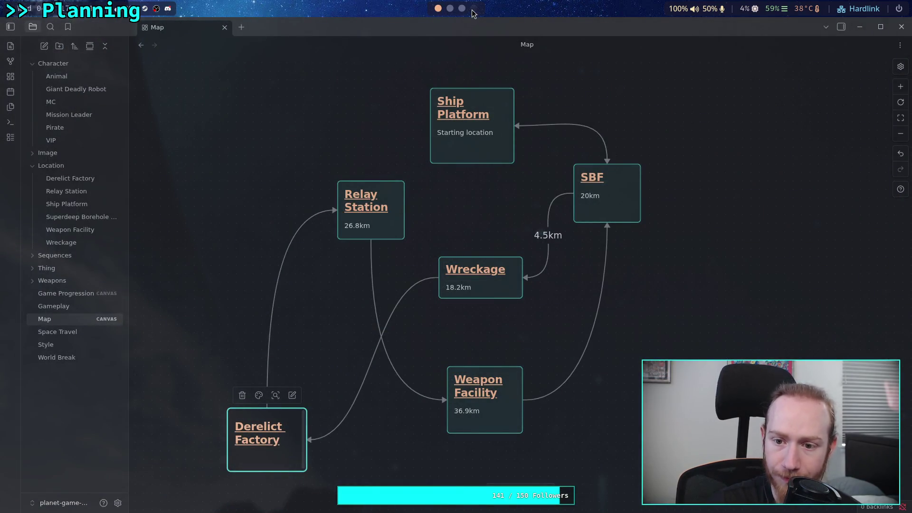
click(473, 8)
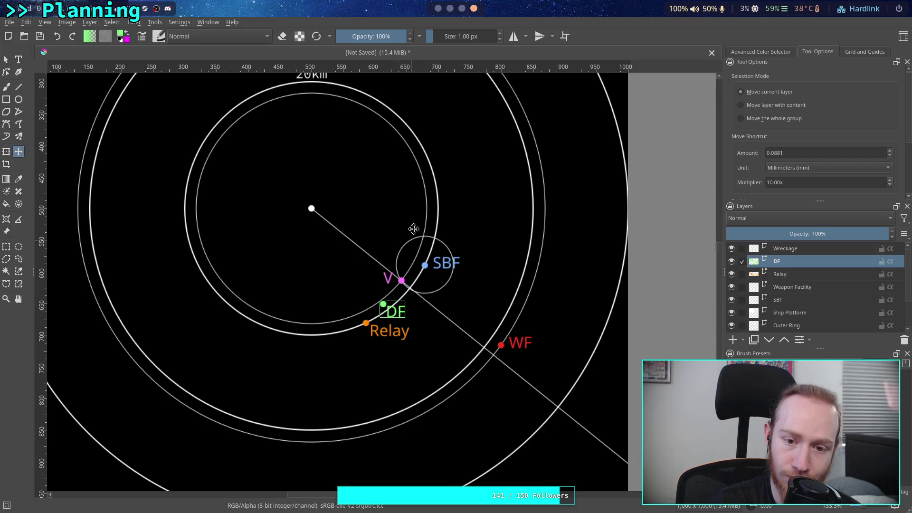
Nudge the DF label slightly lower beside Relay and switch to the Obsidian map canvas
drag(392, 311, 389, 315)
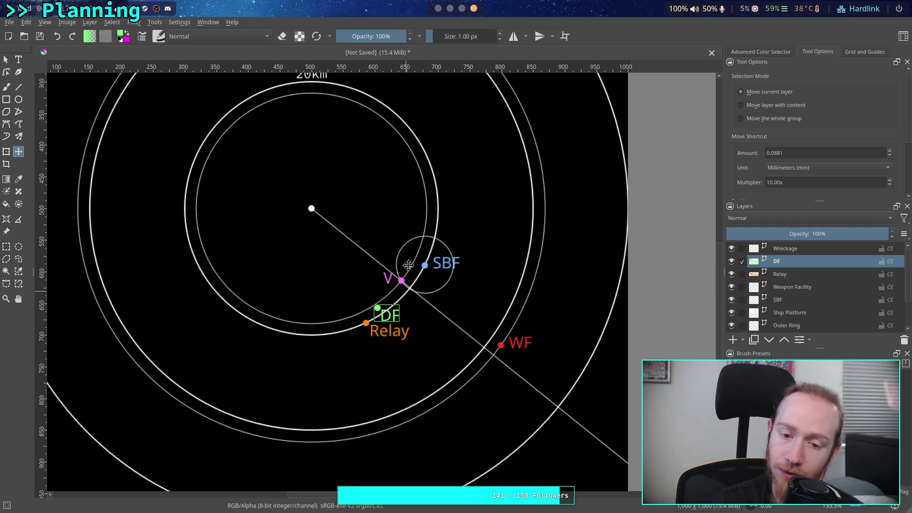
click(463, 9)
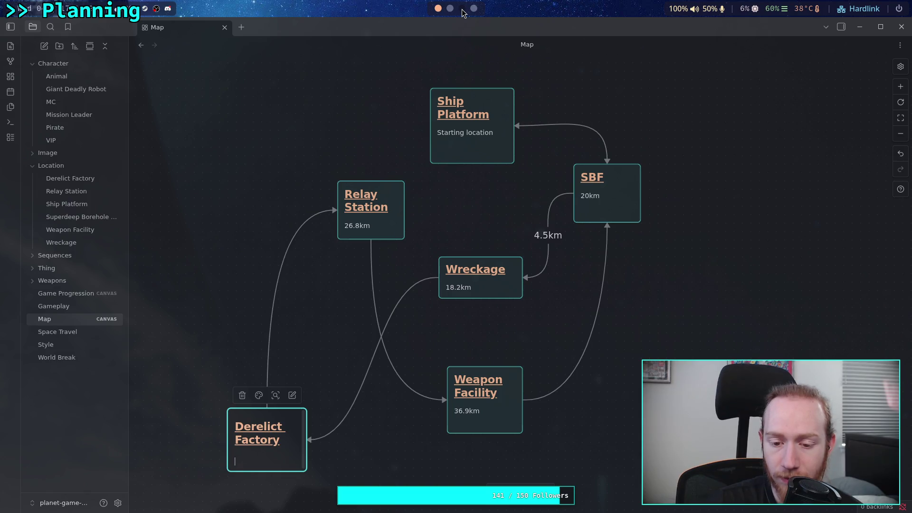
Return from Obsidian to the Krita orbital map via the workspace dots
click(462, 9)
click(474, 8)
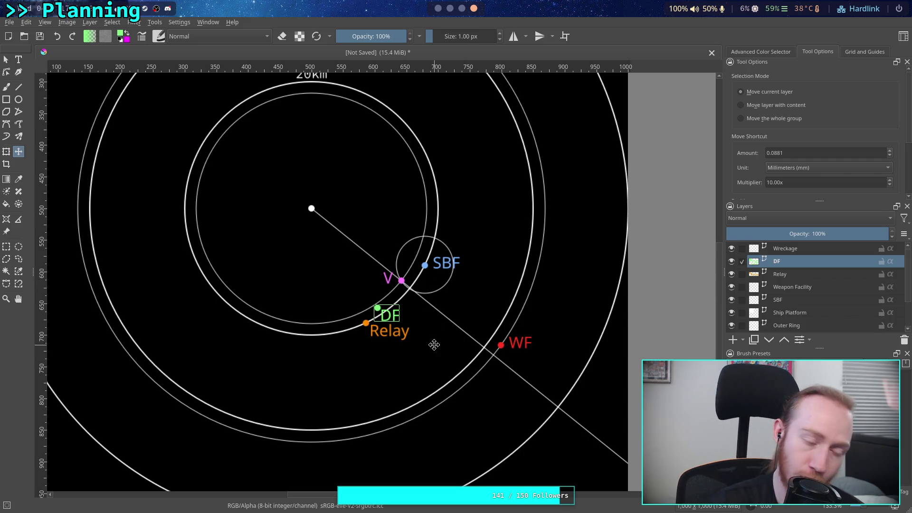
Move the DF label off the line and down below Relay
drag(386, 314, 421, 326)
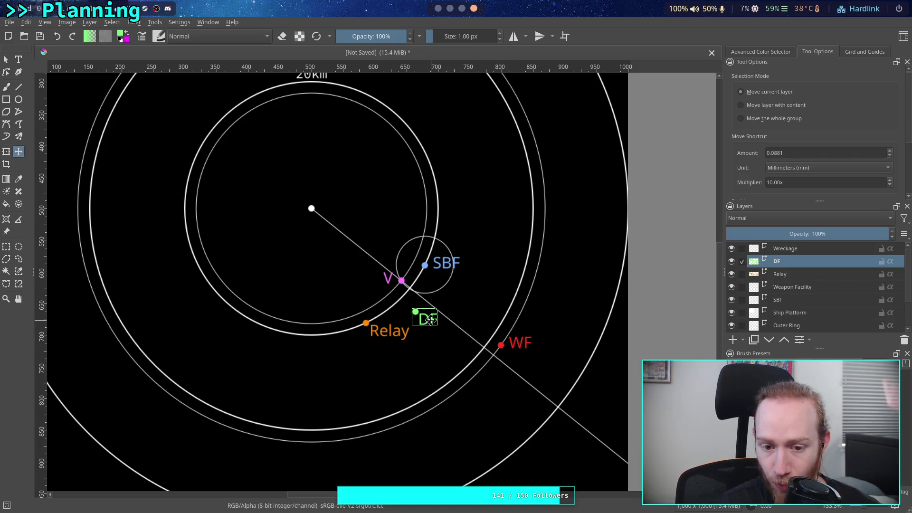
drag(413, 318, 403, 316)
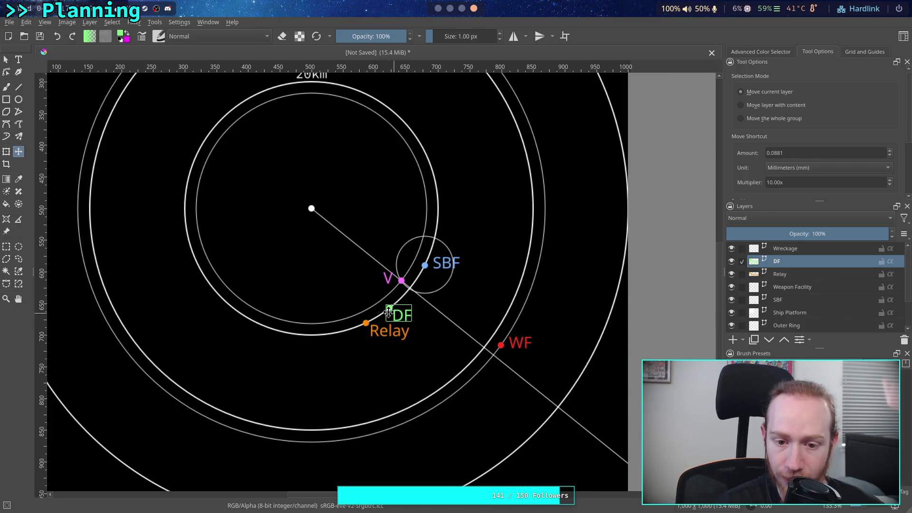
drag(400, 312, 399, 384)
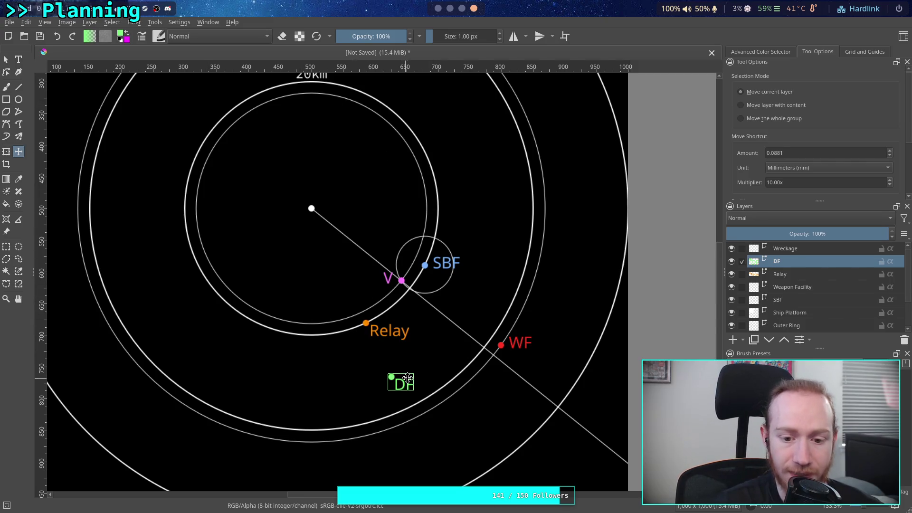
drag(403, 384, 410, 382)
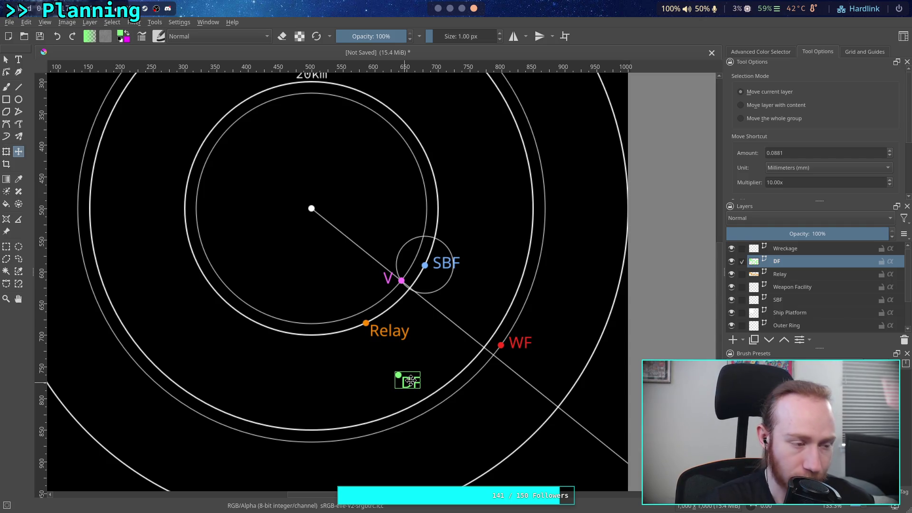
Settle the DF label below Relay just inside the outer ring, then select the Relay layer
mouse_move(411, 382)
mouse_down()
mouse_move(212, 264)
mouse_move(423, 364)
mouse_move(446, 398)
mouse_up()
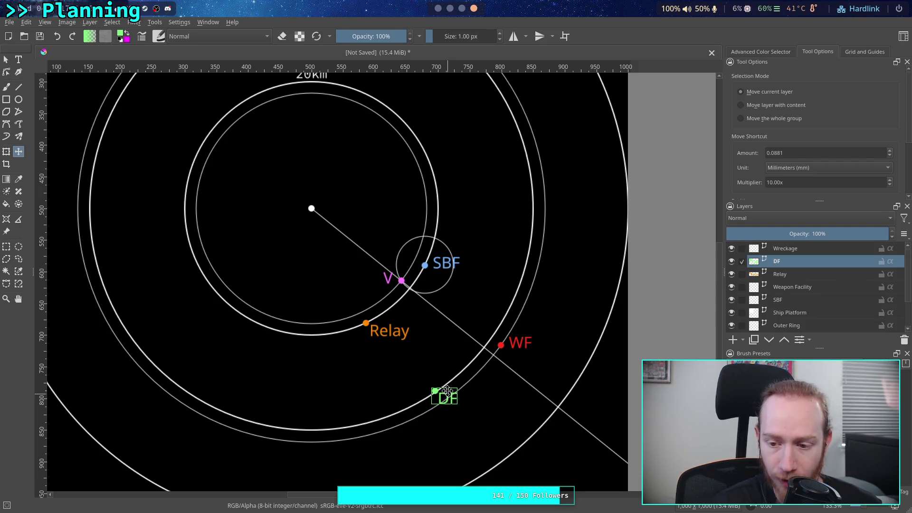
drag(443, 397, 442, 394)
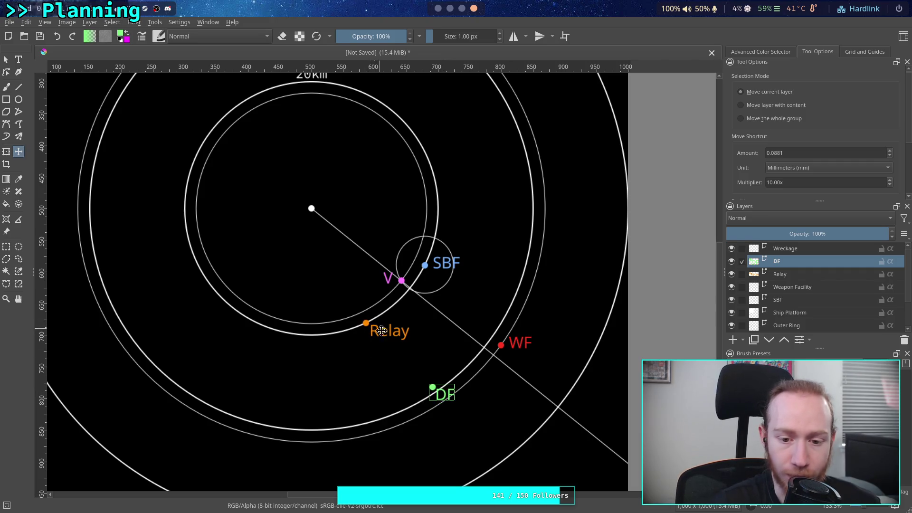
mouse_move(442, 394)
mouse_down()
mouse_move(352, 356)
mouse_move(366, 372)
mouse_move(428, 372)
mouse_up()
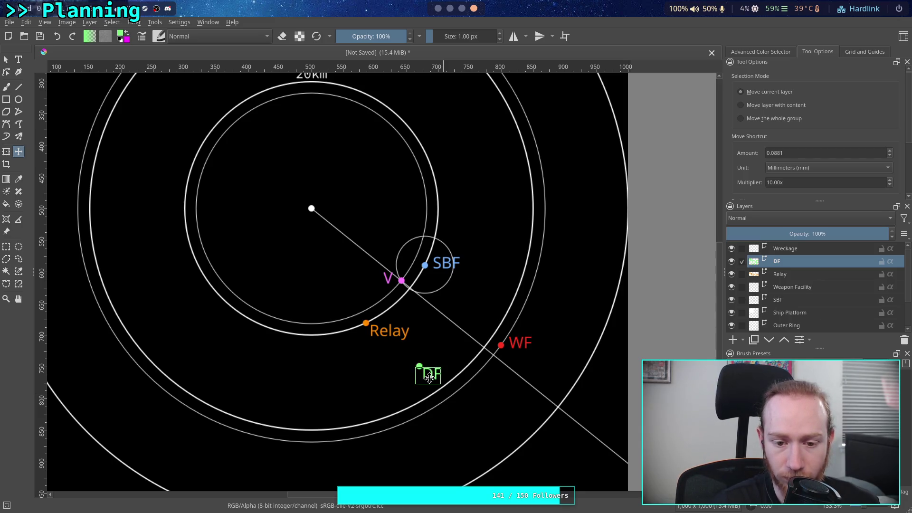
drag(429, 372, 424, 386)
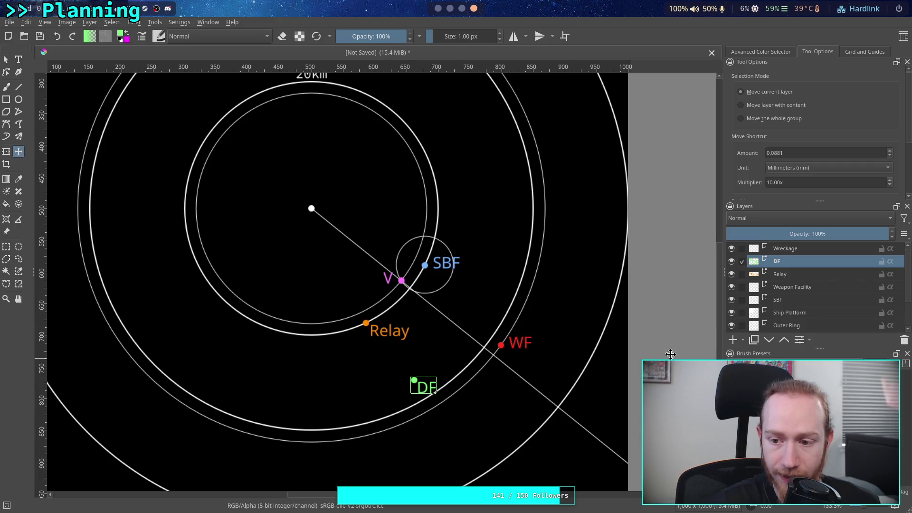
click(789, 278)
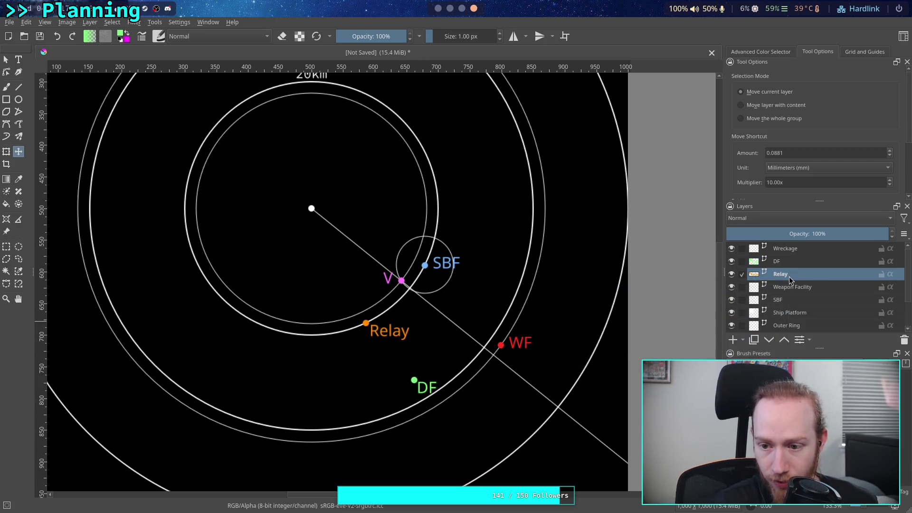
Shift the Relay point up-right along the ring and raise the DF label up-right
drag(422, 333, 425, 333)
drag(432, 327, 437, 324)
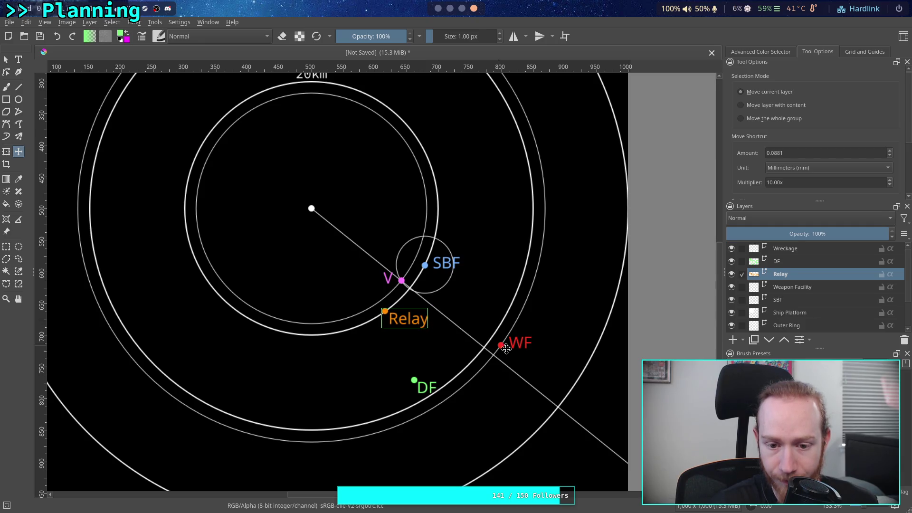
click(797, 261)
drag(446, 371, 454, 351)
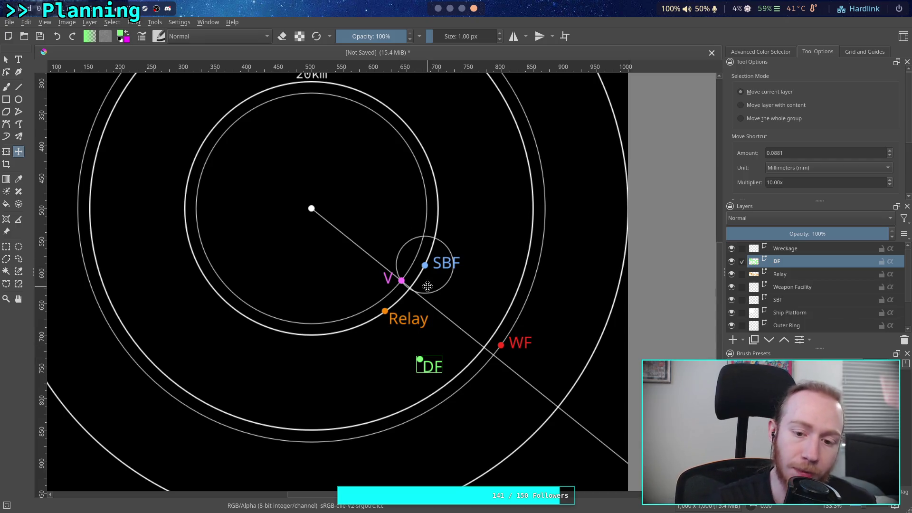
Move the DF label up-right beside the WF line, then switch to the Wikipedia article
drag(419, 363, 398, 360)
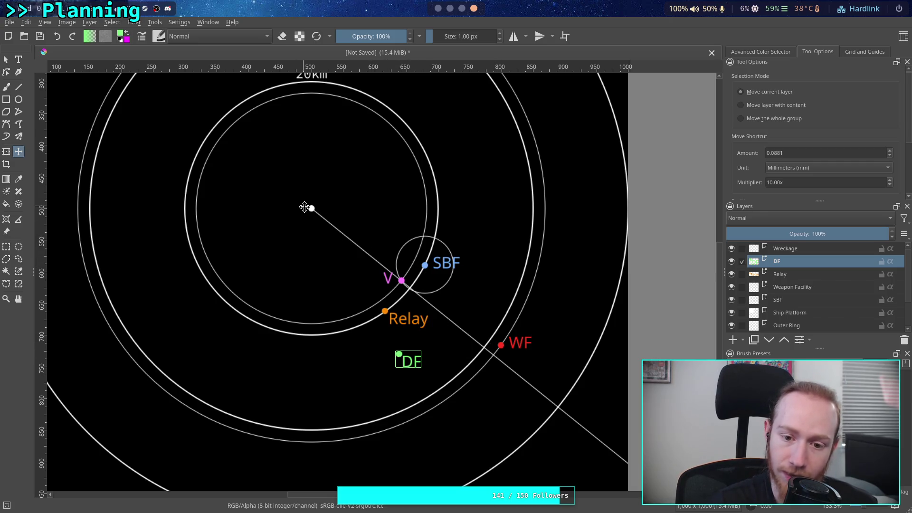
drag(411, 355, 462, 318)
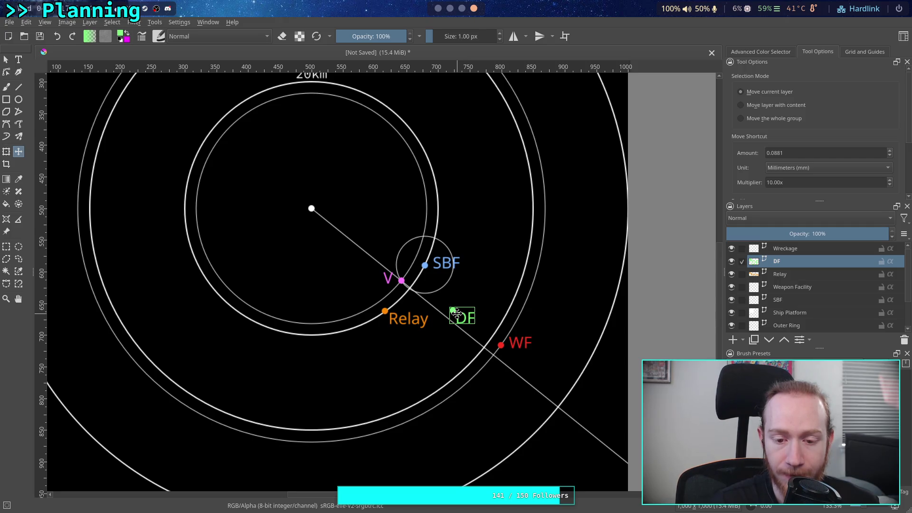
click(462, 8)
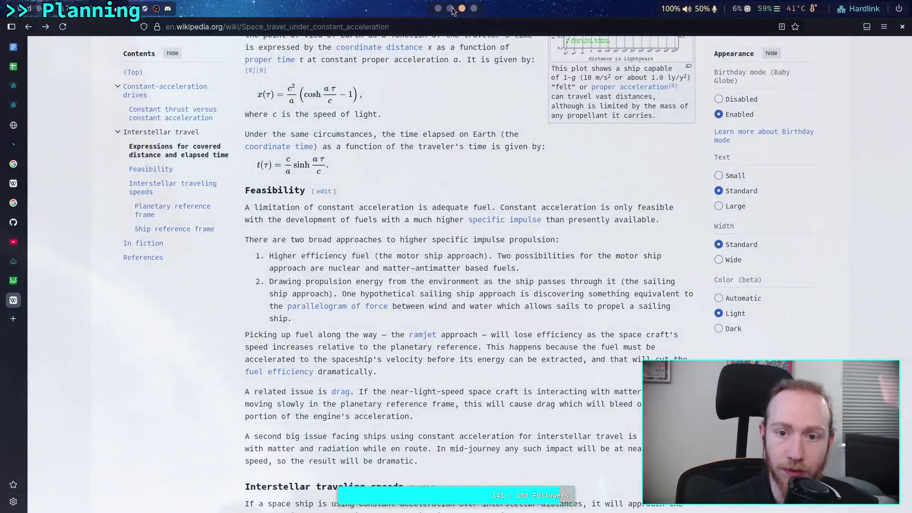
Leave the Wikipedia article and return to the Krita orbital map
click(451, 9)
click(474, 10)
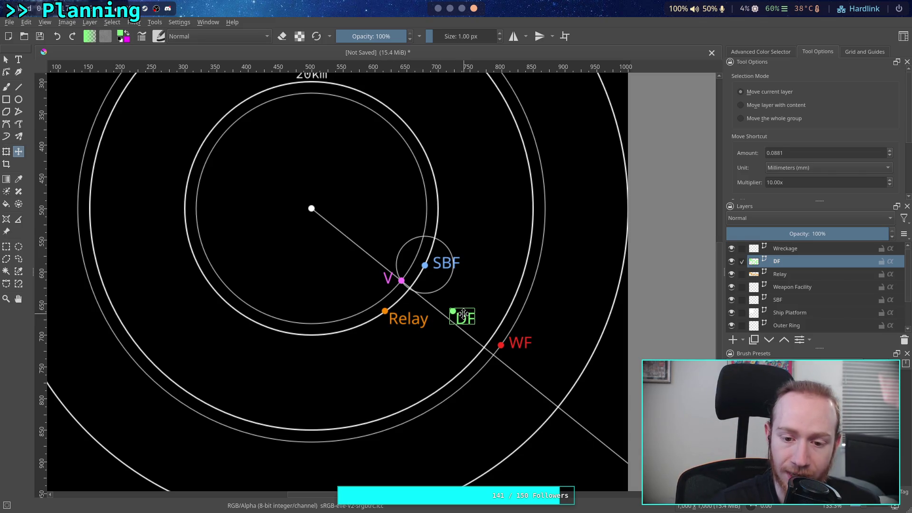
Move the DF label down below Relay, then try it in the upper right of the map
drag(464, 314, 395, 346)
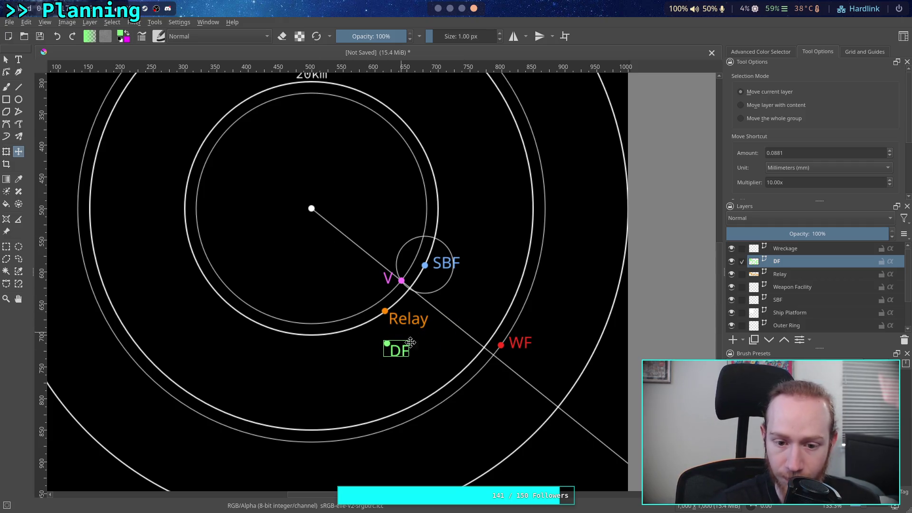
drag(399, 343, 392, 348)
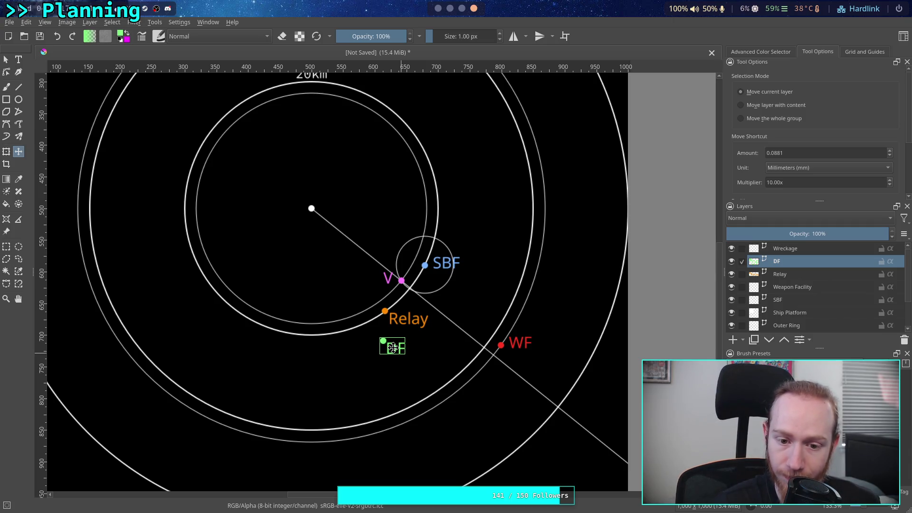
drag(392, 348, 395, 401)
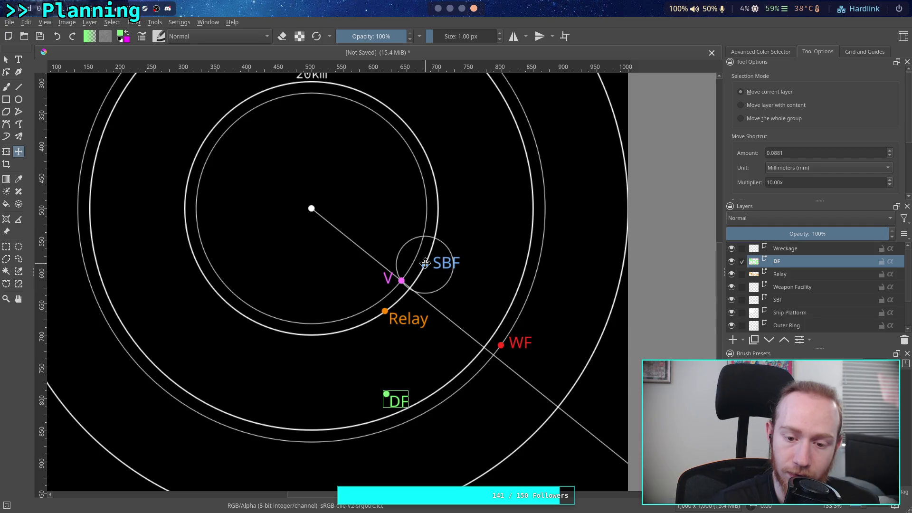
drag(393, 397, 494, 227)
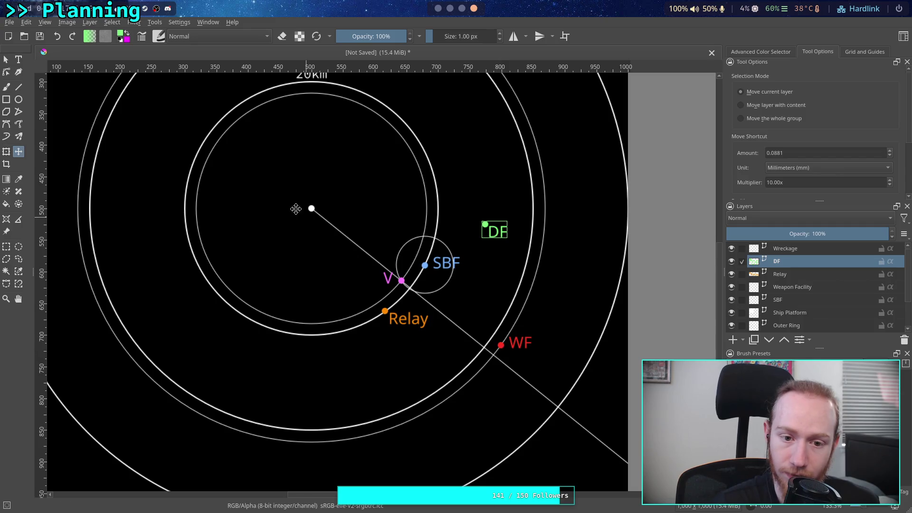
drag(489, 229, 485, 294)
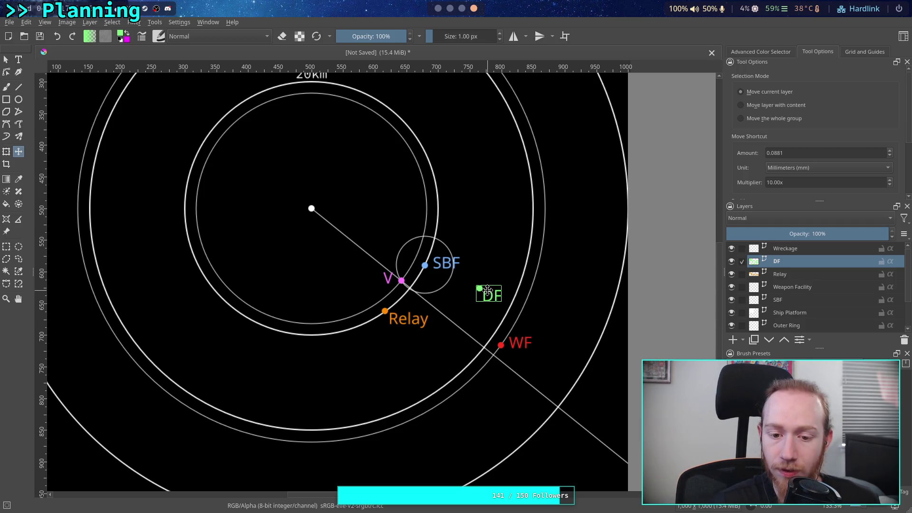
Bring the DF marker down-left well below Relay, then select the Relay layer
mouse_move(487, 293)
mouse_down()
mouse_move(387, 364)
mouse_move(473, 315)
mouse_move(504, 220)
mouse_up()
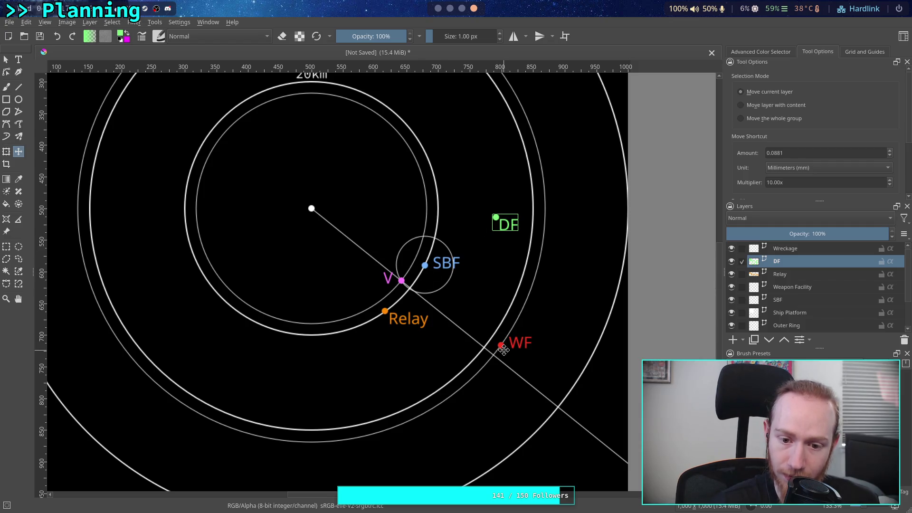
drag(495, 237, 386, 361)
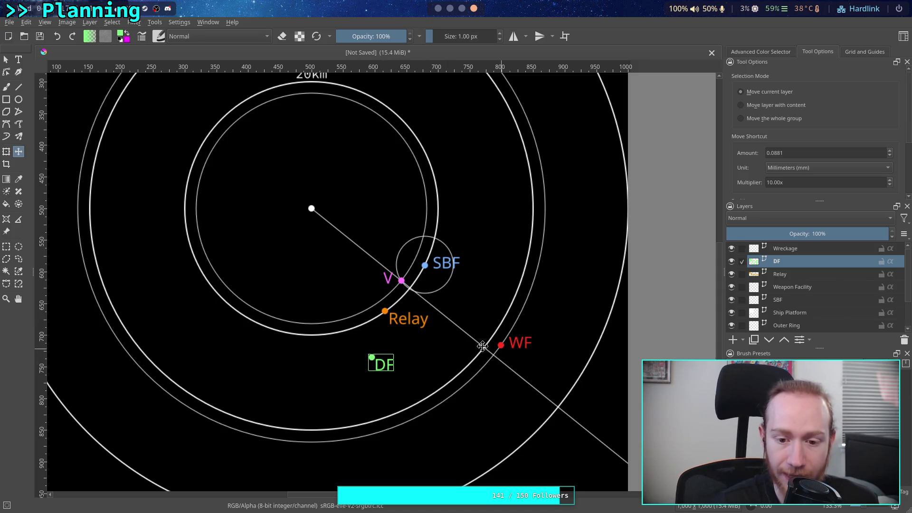
mouse_move(383, 363)
mouse_down()
mouse_move(366, 409)
mouse_move(335, 404)
mouse_up()
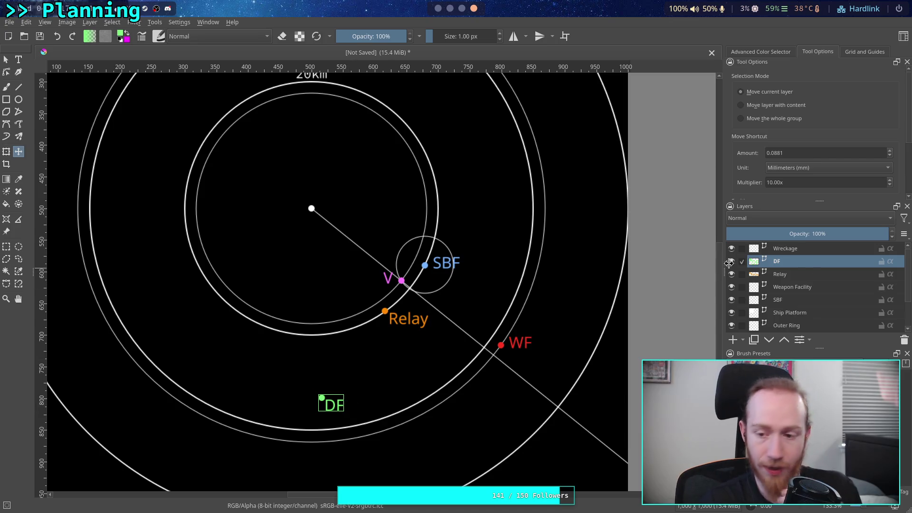
click(810, 273)
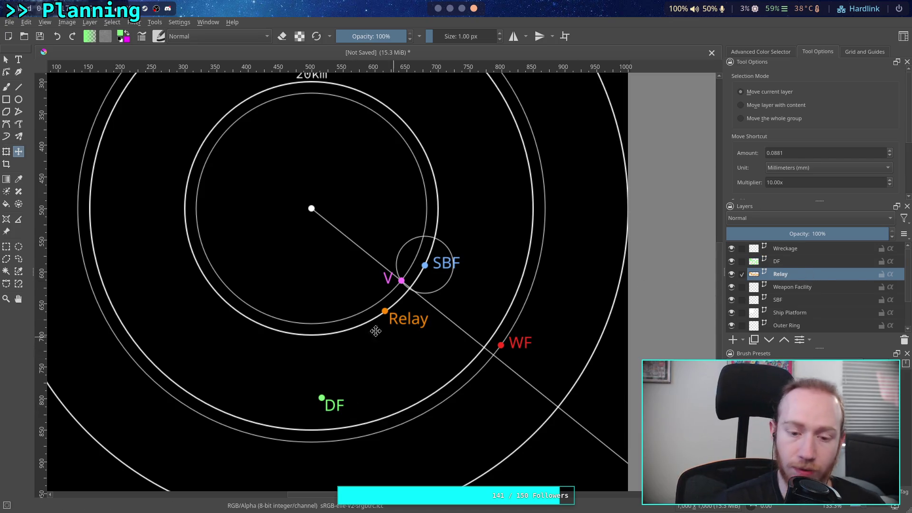
click(18, 99)
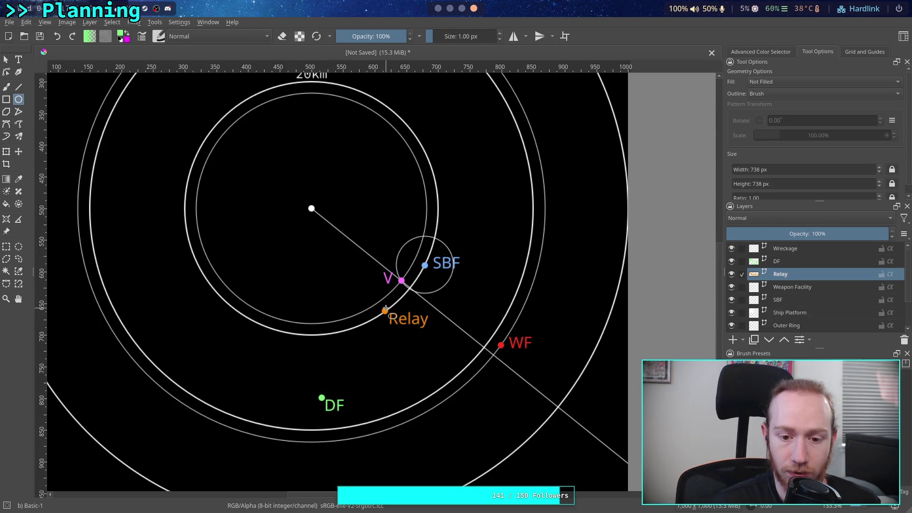
click(19, 87)
scroll(438, 361, up, 1)
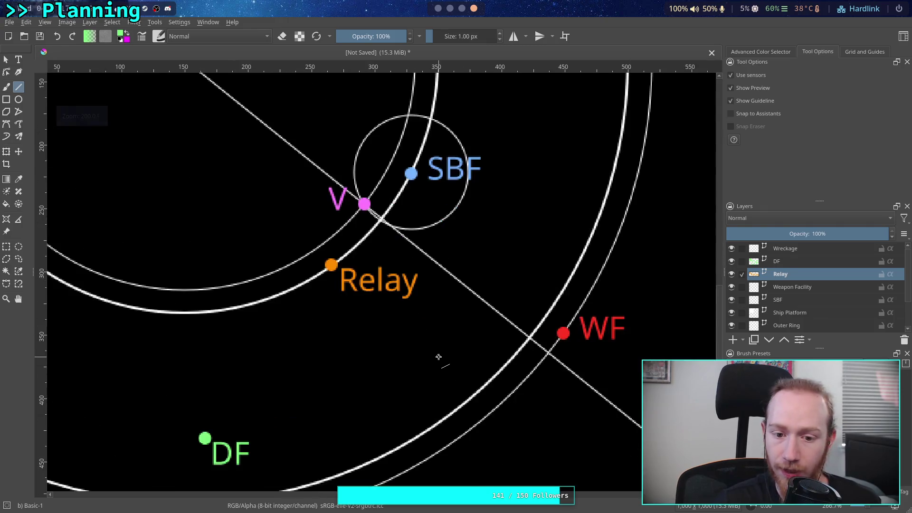
scroll(438, 360, up, 1)
drag(278, 231, 625, 335)
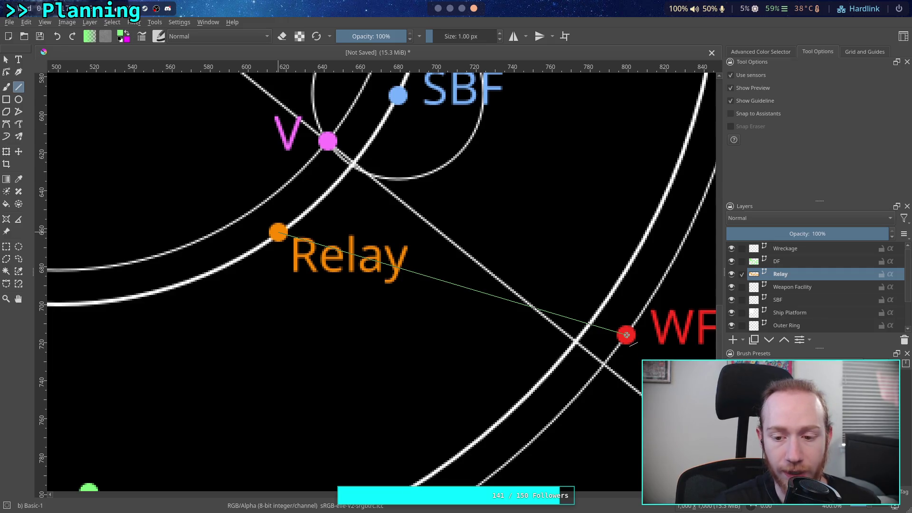
drag(626, 336, 627, 335)
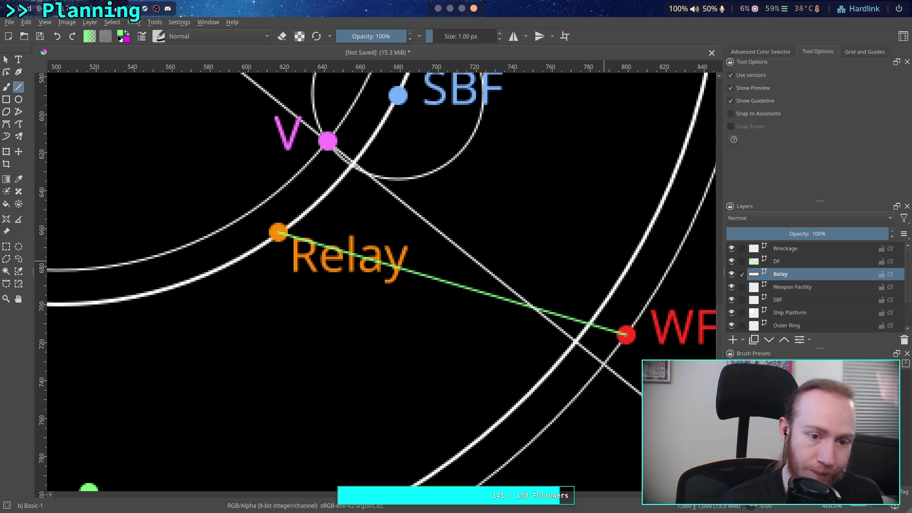
key(ctrl+z)
click(19, 99)
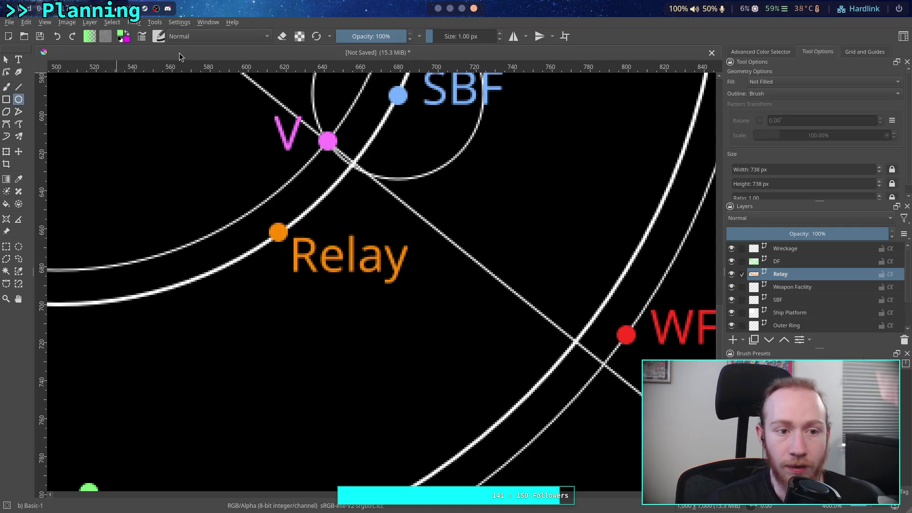
Pick white in the colour chooser and make it the foreground drawing colour
click(126, 35)
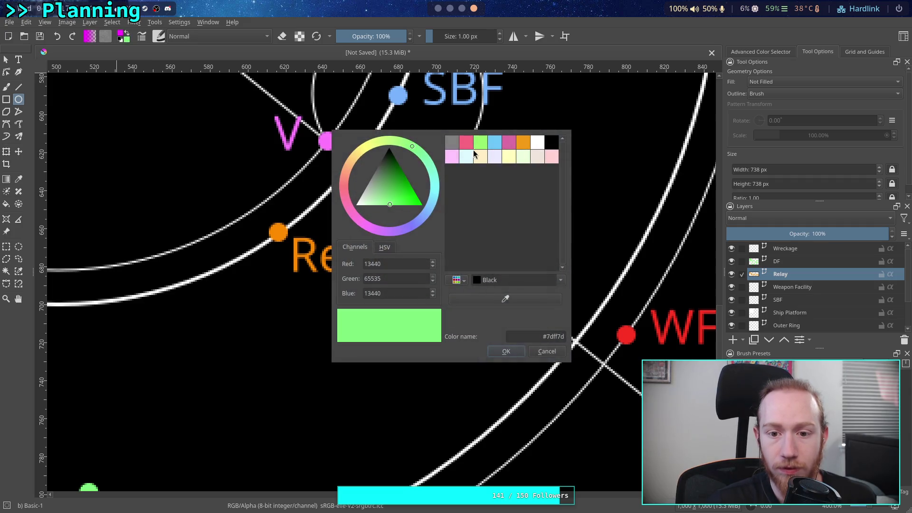
click(540, 148)
click(506, 351)
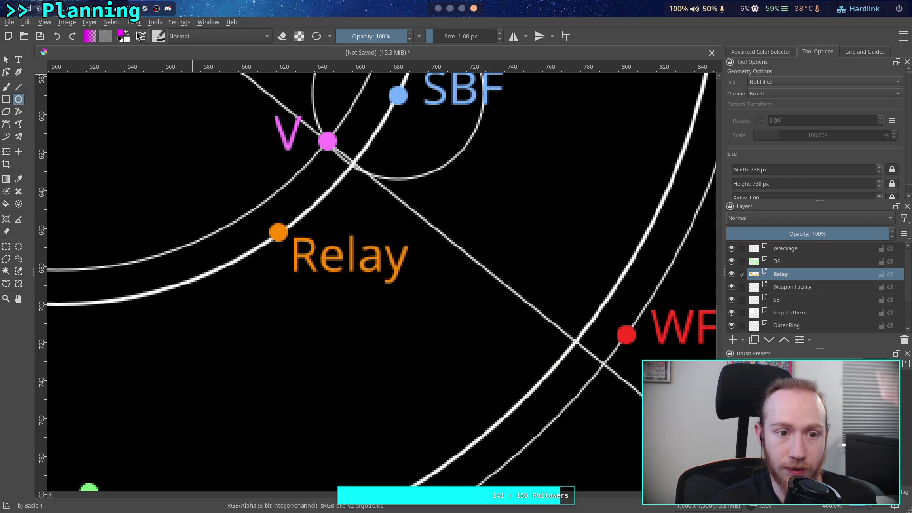
click(124, 37)
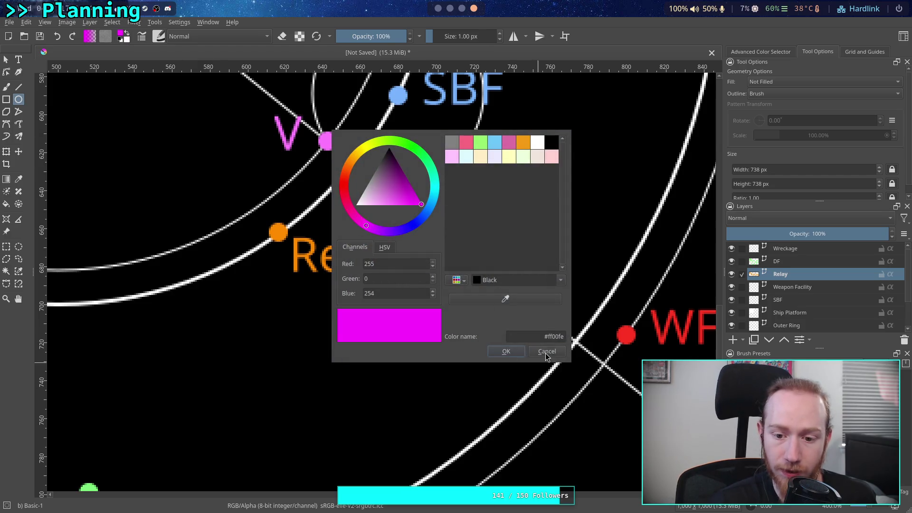
click(547, 351)
click(123, 40)
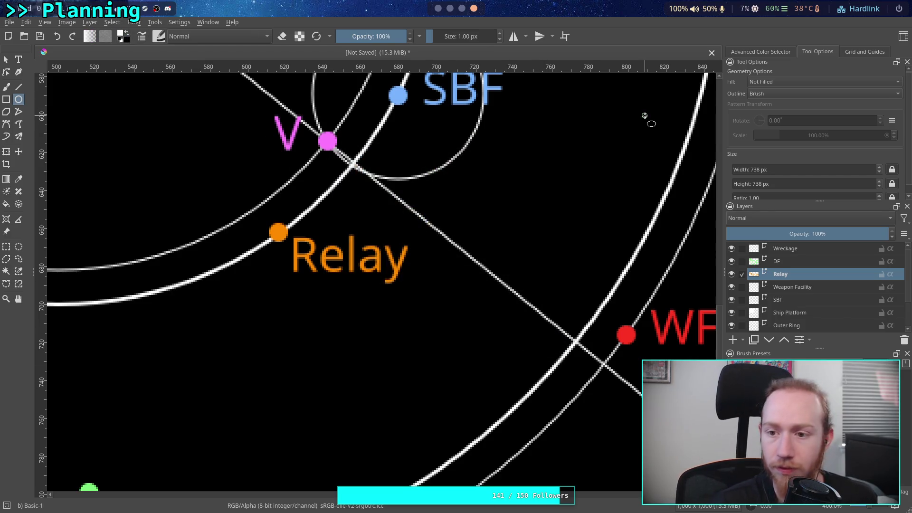
scroll(407, 317, down, 2)
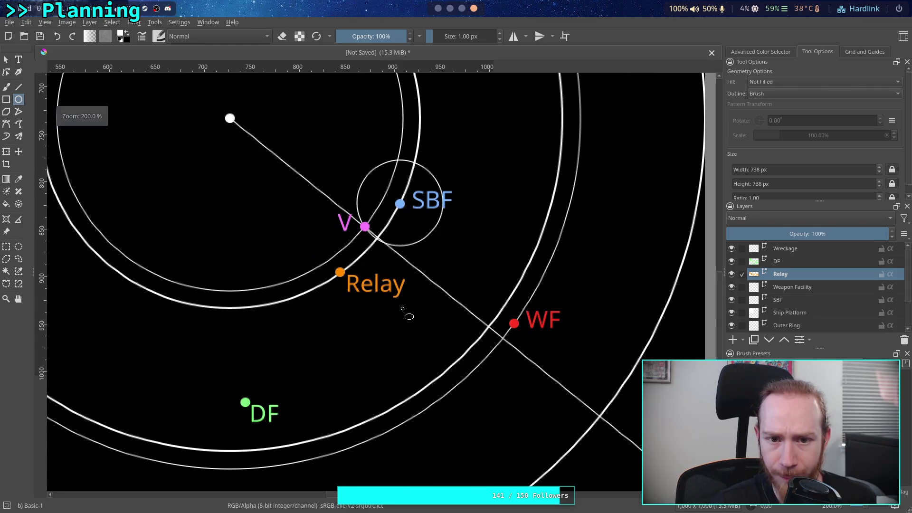
Set the Ellipse tool width and height to 382 px
click(755, 170)
key(BackSpace)
key(BackSpace)
key(BackSpace)
text(191)
key(BackSpace)
key(BackSpace)
key(BackSpace)
text(382)
key(Return)
click(756, 180)
key(BackSpace)
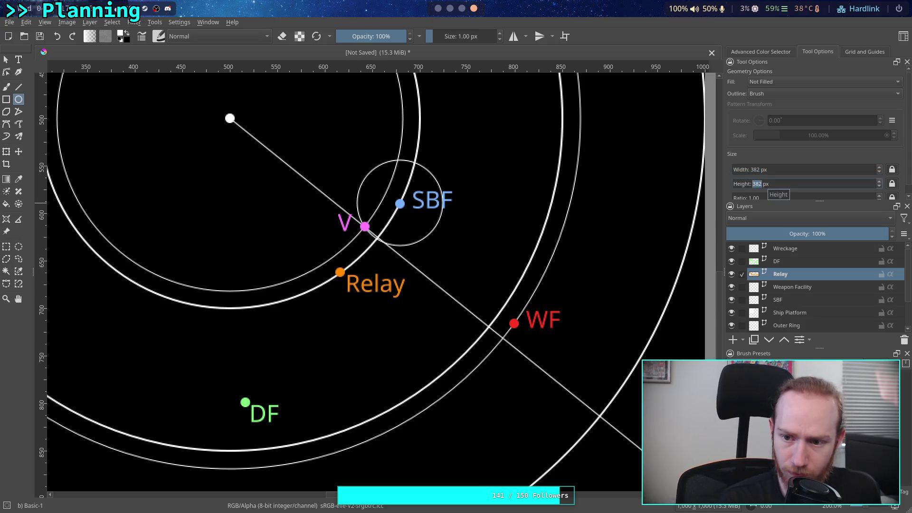
Place the 382 px white circle centred on Relay and nudge it so it passes through WF
mouse_move(489, 248)
mouse_down()
mouse_move(229, 141)
mouse_move(159, 91)
mouse_up()
key(ctrl+z)
click(159, 91)
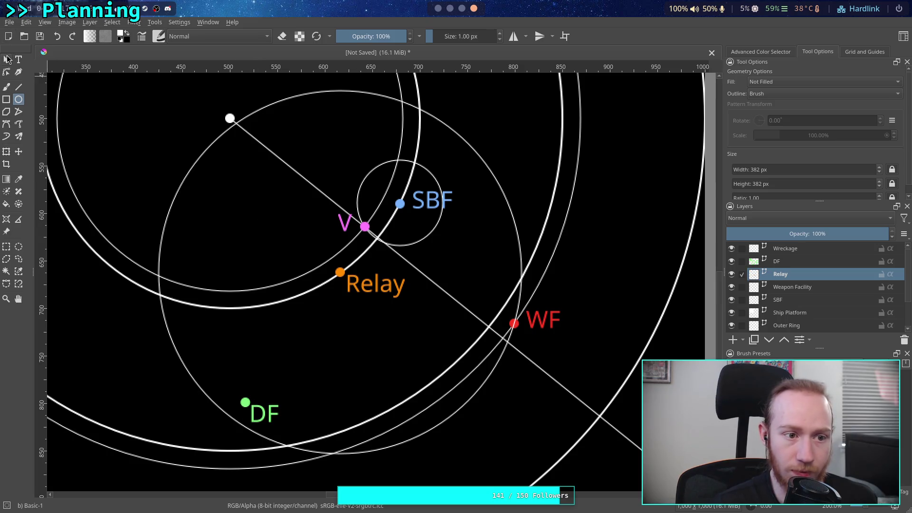
click(19, 151)
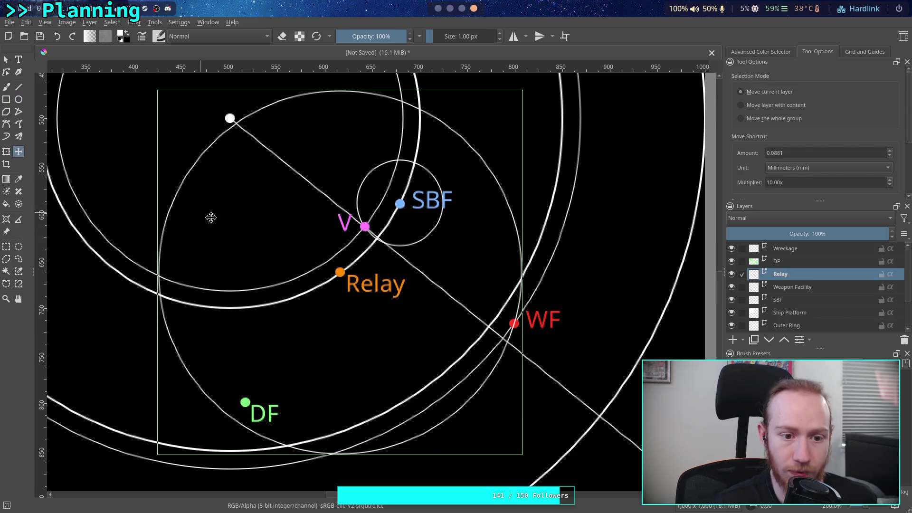
scroll(309, 271, up, 5)
scroll(424, 238, down, 5)
scroll(380, 207, down, 2)
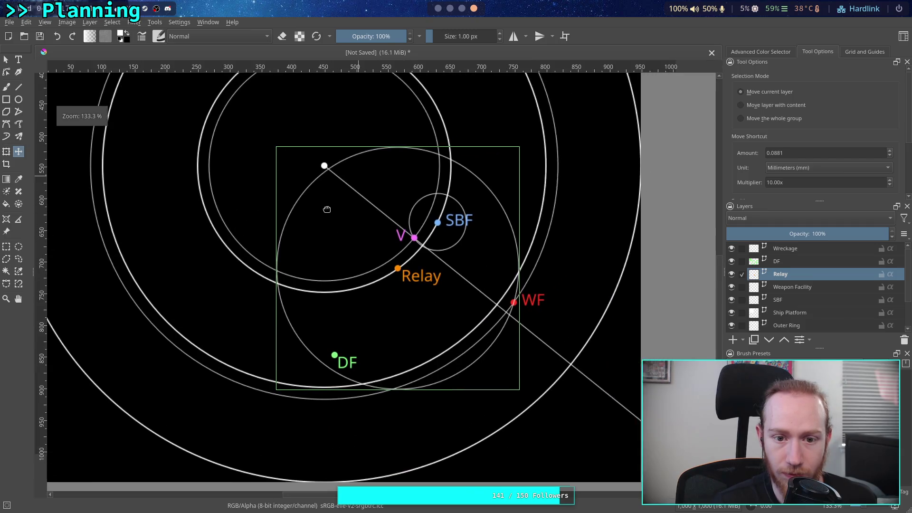
drag(326, 231, 331, 236)
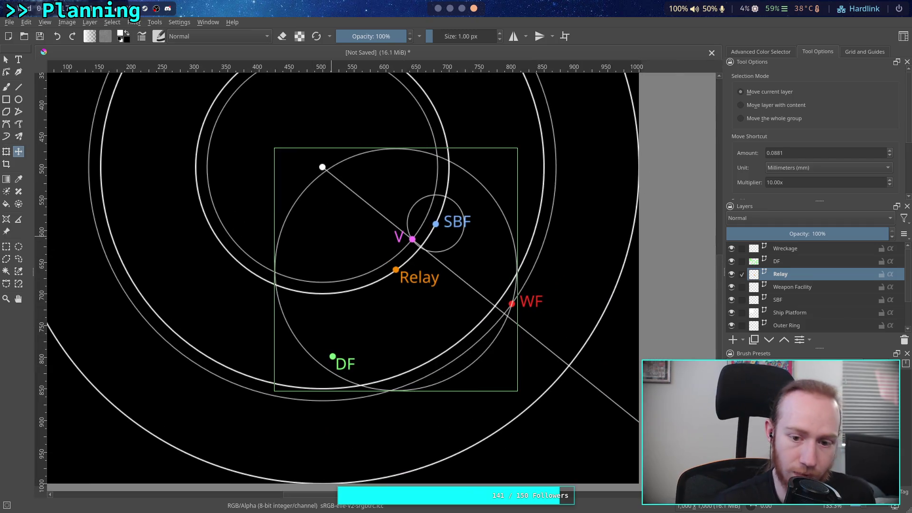
click(6, 59)
key(t)
scroll(340, 236, up, 6)
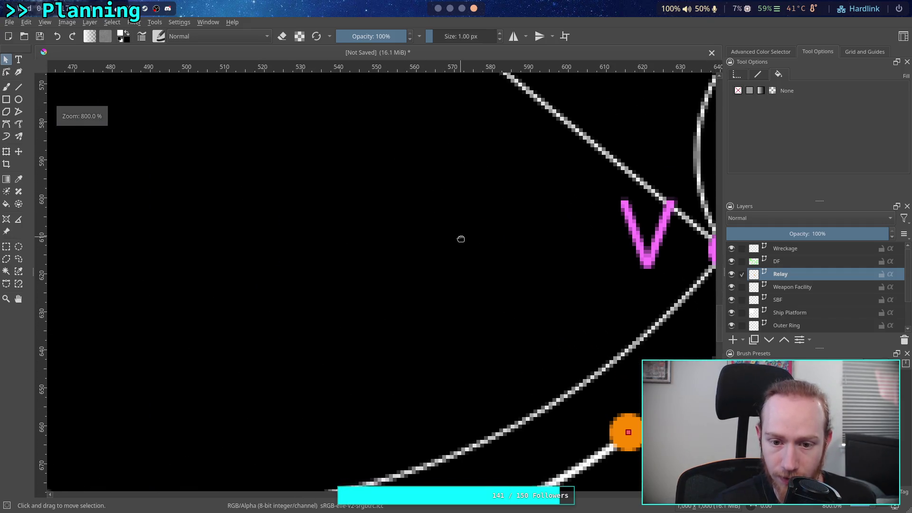
drag(460, 239, 276, 187)
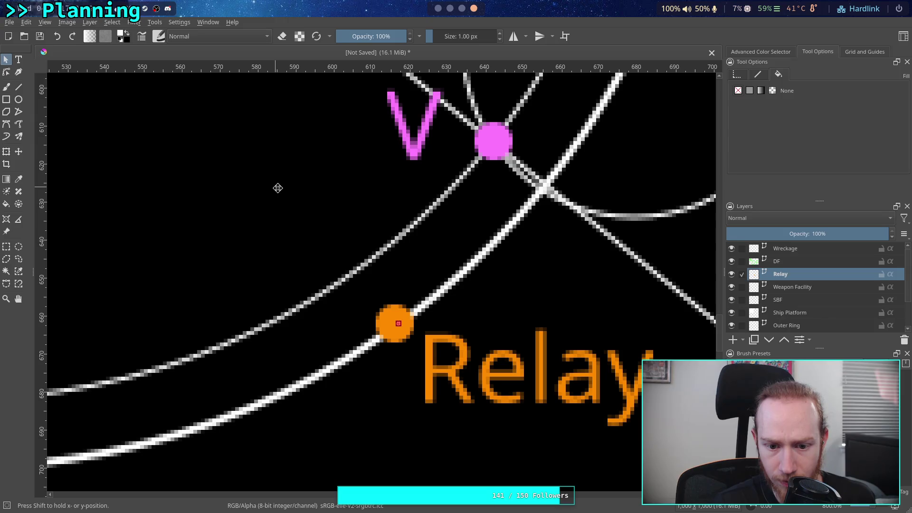
scroll(276, 187, down, 7)
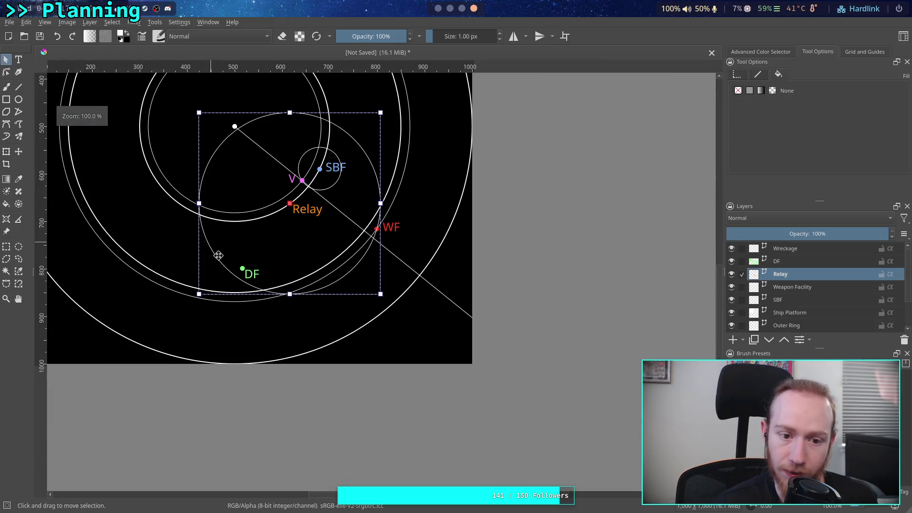
key(Return)
scroll(179, 277, up, 3)
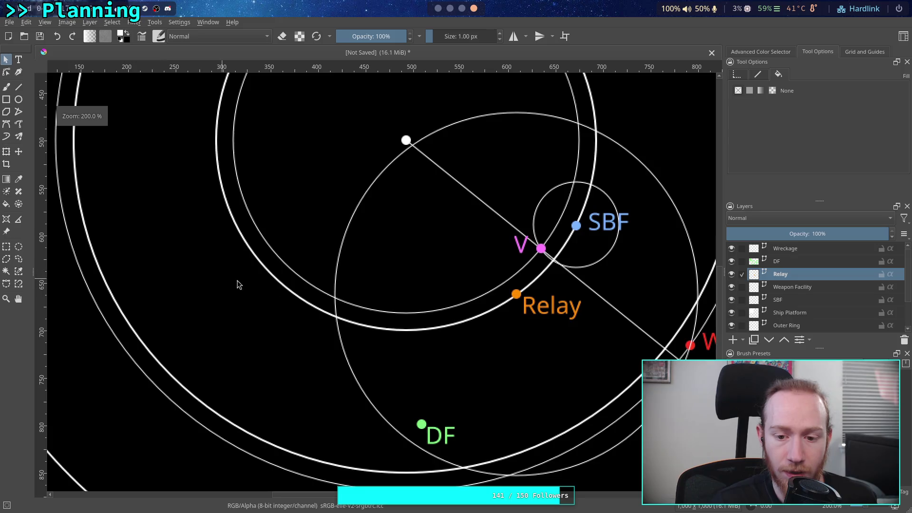
drag(239, 282, 170, 262)
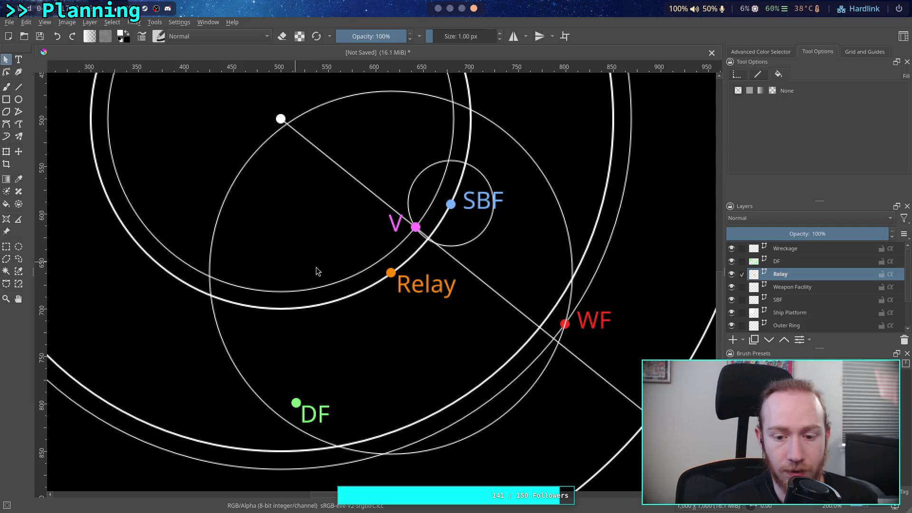
click(784, 263)
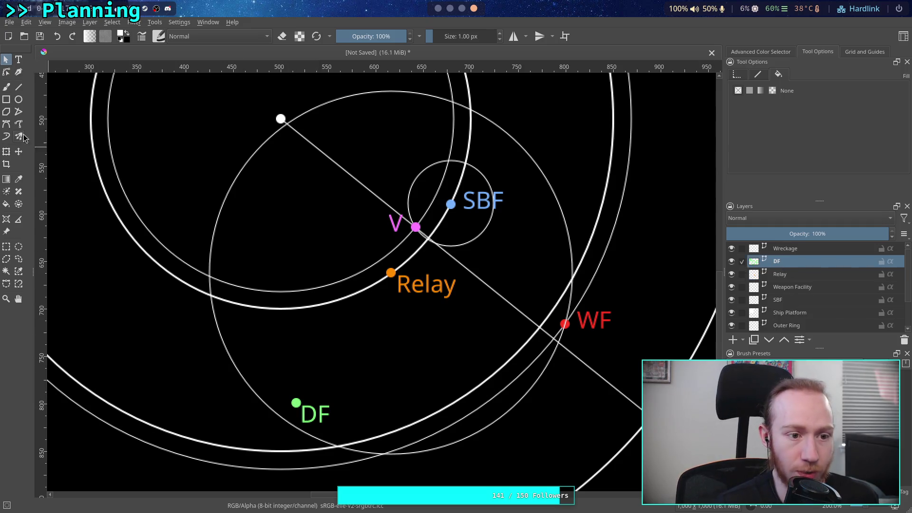
Drag the DF marker and label down and to the left with the Move tool
click(19, 153)
drag(316, 401, 274, 430)
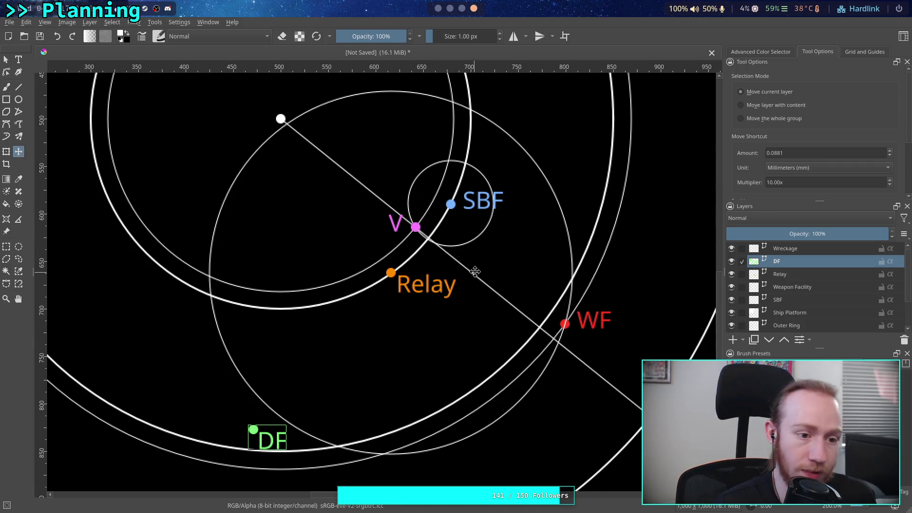
ctrl+scroll(476, 271, up, 2)
Measure a brush line from V to WF (about 187 px), then undo it
key(b)
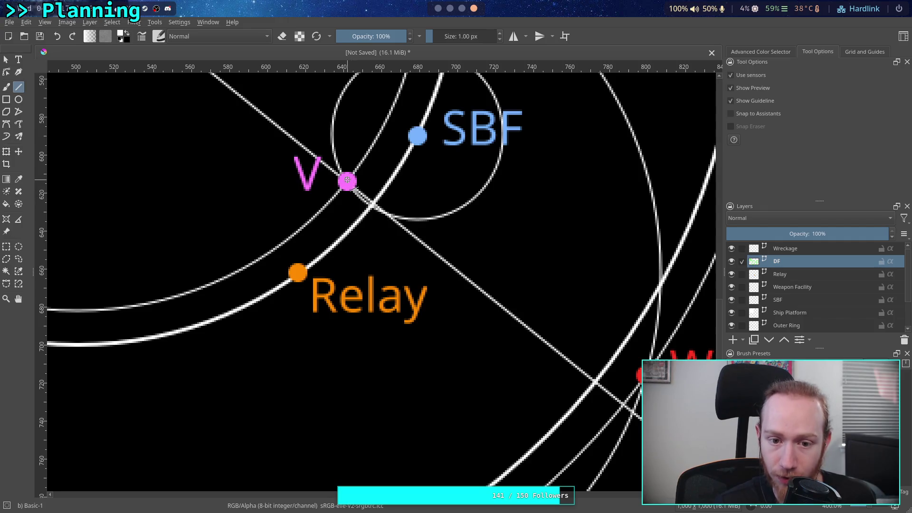
ctrl+scroll(347, 181, up, 1)
mouse_move(347, 181)
mouse_down()
mouse_move(184, 153)
mouse_move(583, 411)
mouse_up()
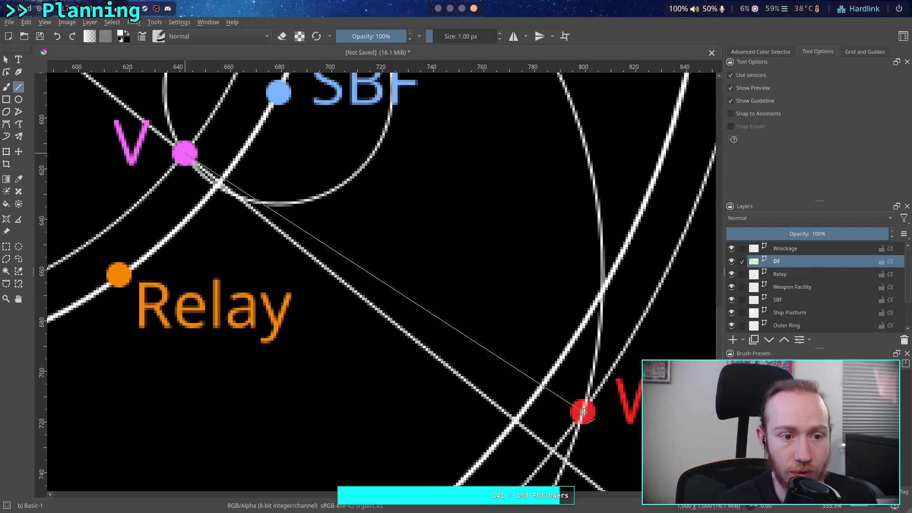
key(ctrl+z)
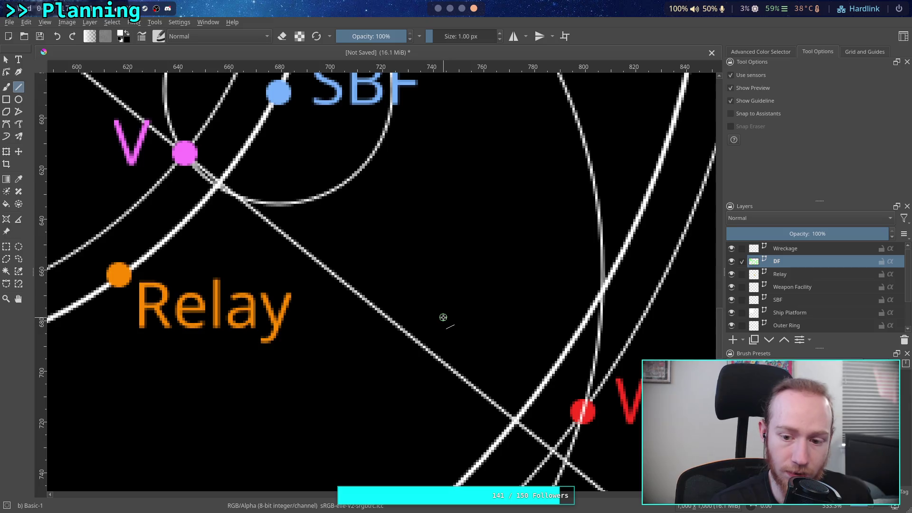
ctrl+scroll(342, 292, down, 4)
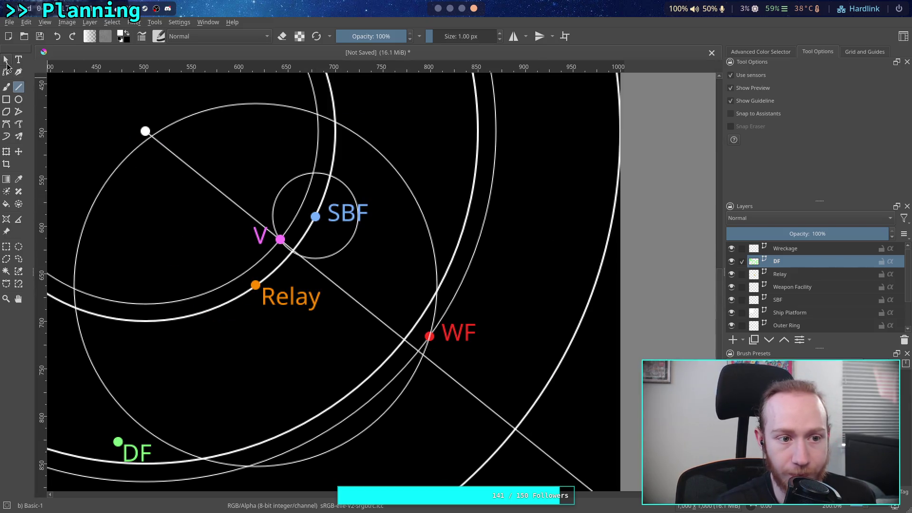
With Shape Selection, check the Weapon Facility shapes and activate the Relay layer
click(7, 59)
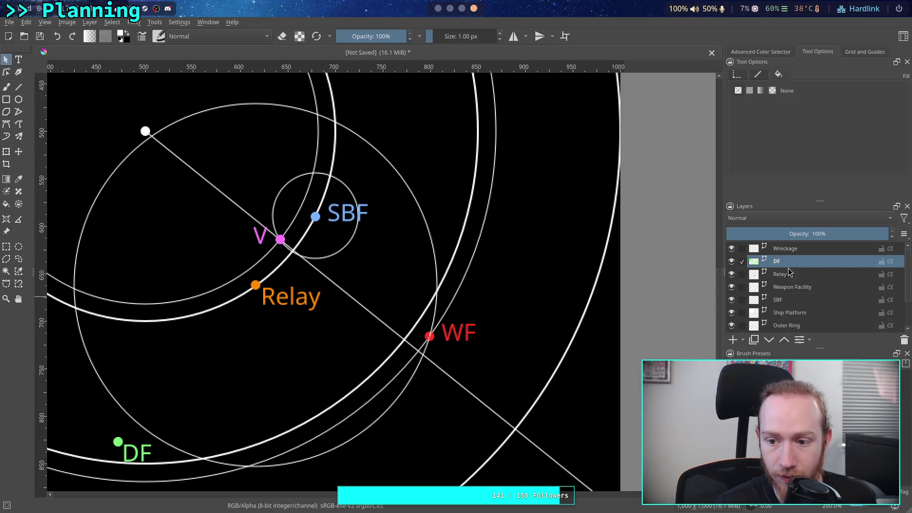
click(800, 286)
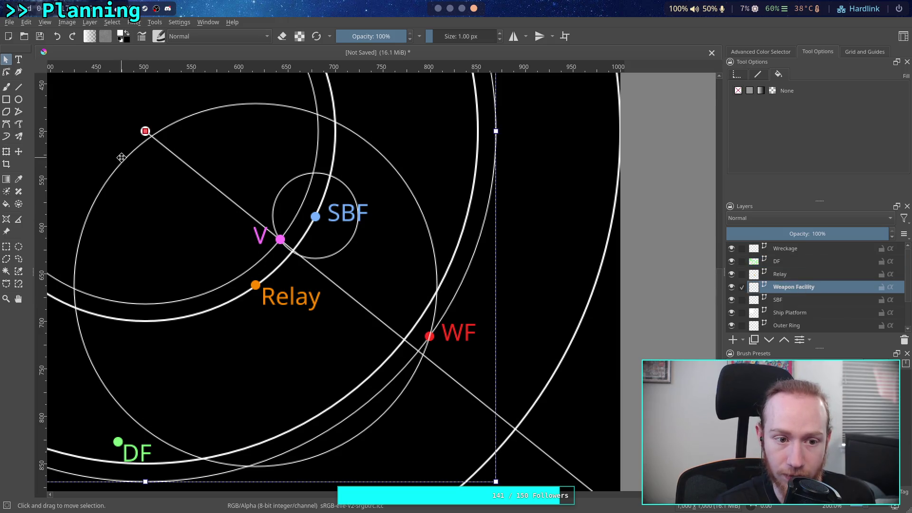
click(601, 230)
click(133, 162)
click(593, 275)
click(731, 273)
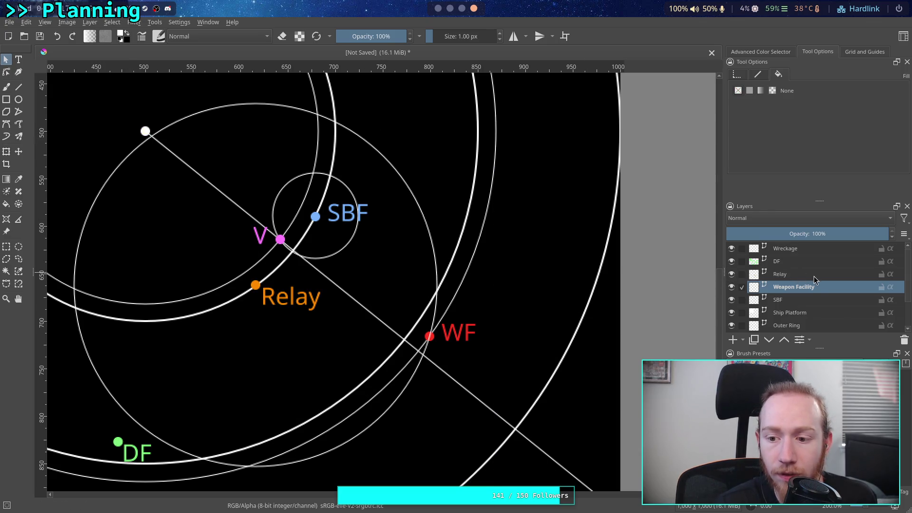
click(781, 273)
Cut the large thin circle from the Relay layer and activate the Wreckage layer
click(85, 225)
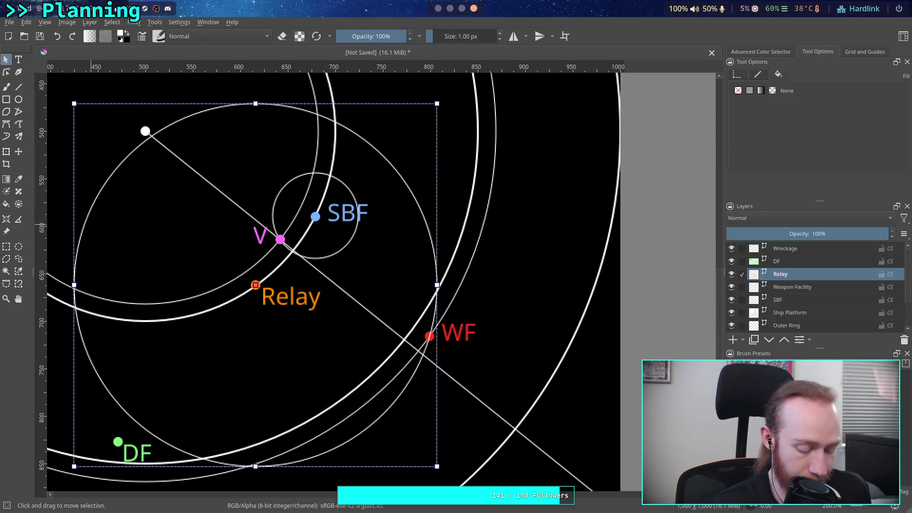
right_click(93, 215)
click(131, 242)
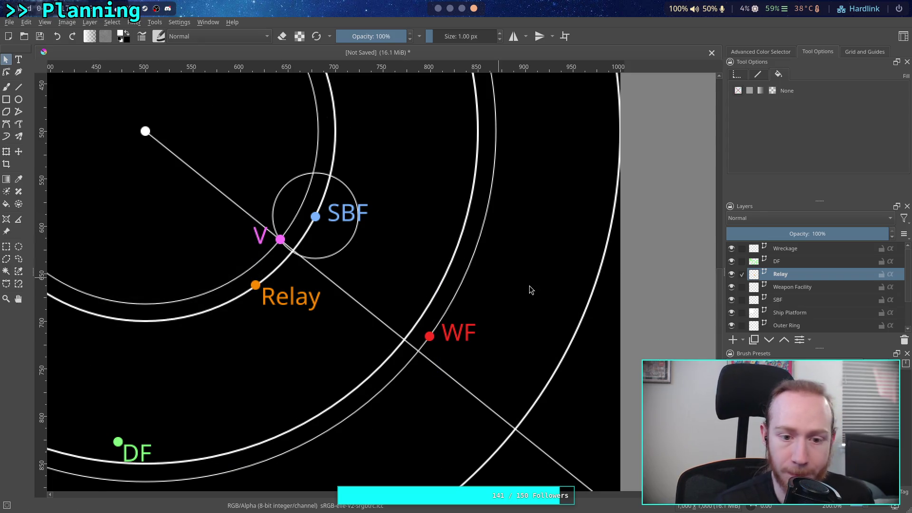
click(798, 248)
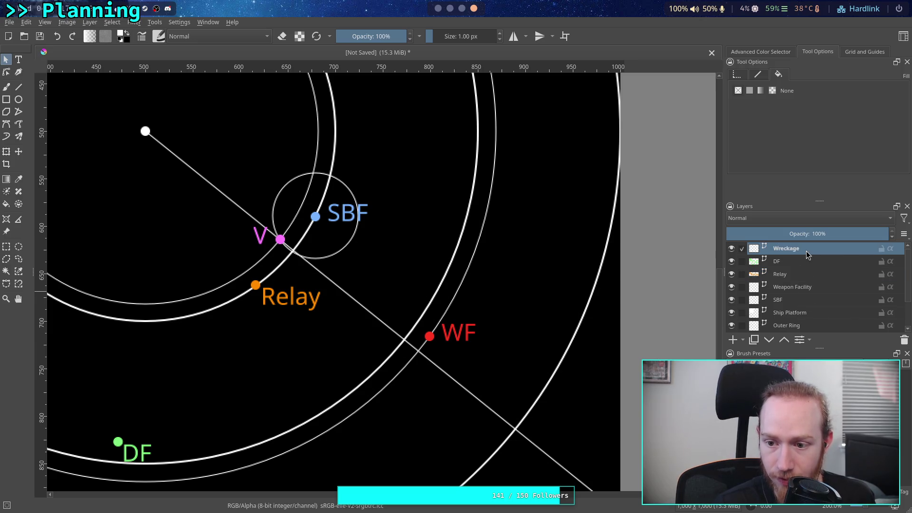
Paste the circle onto the Wreckage layer and centre it on point V
right_click(386, 226)
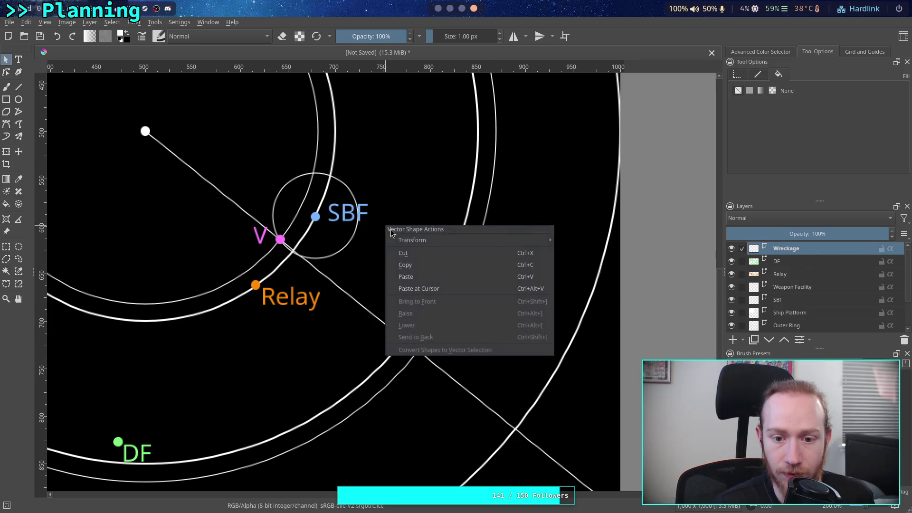
click(440, 276)
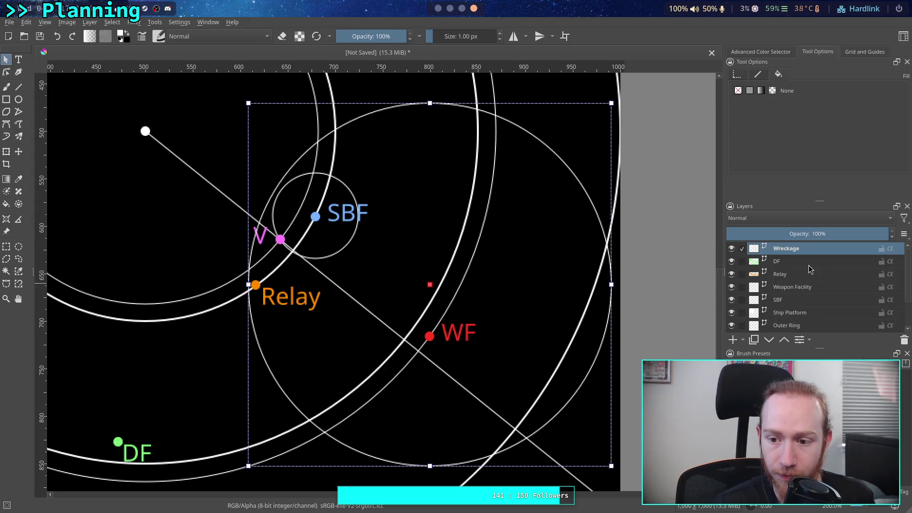
drag(430, 229, 287, 183)
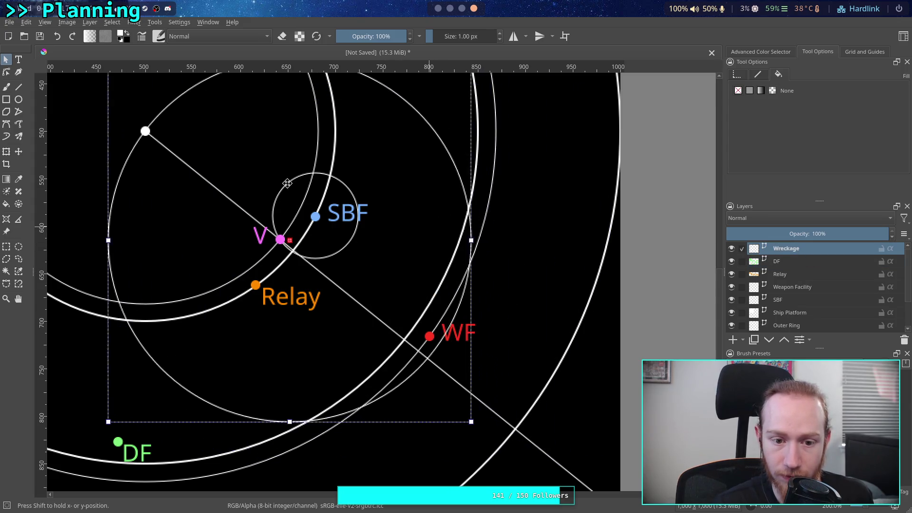
scroll(279, 179, up, 2)
scroll(279, 179, up, 2)
scroll(369, 310, up, 2)
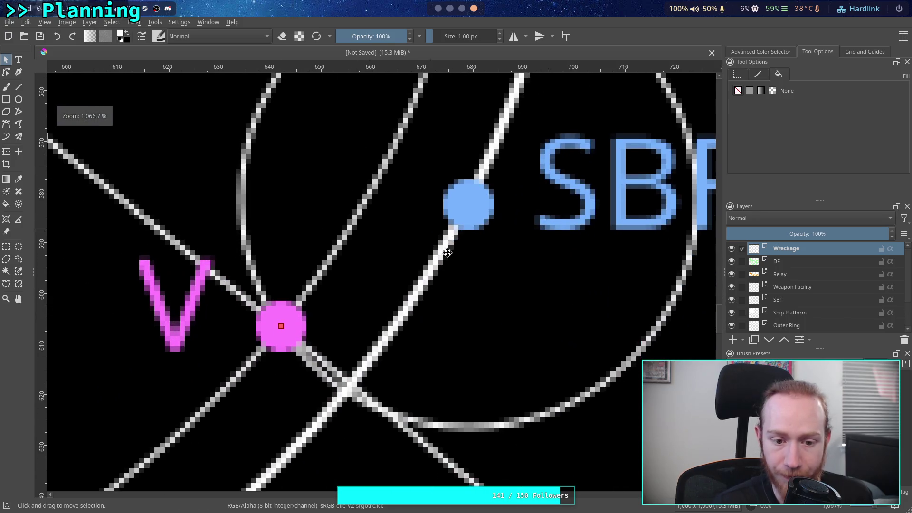
scroll(447, 252, down, 3)
scroll(487, 306, down, 5)
scroll(533, 295, up, 1)
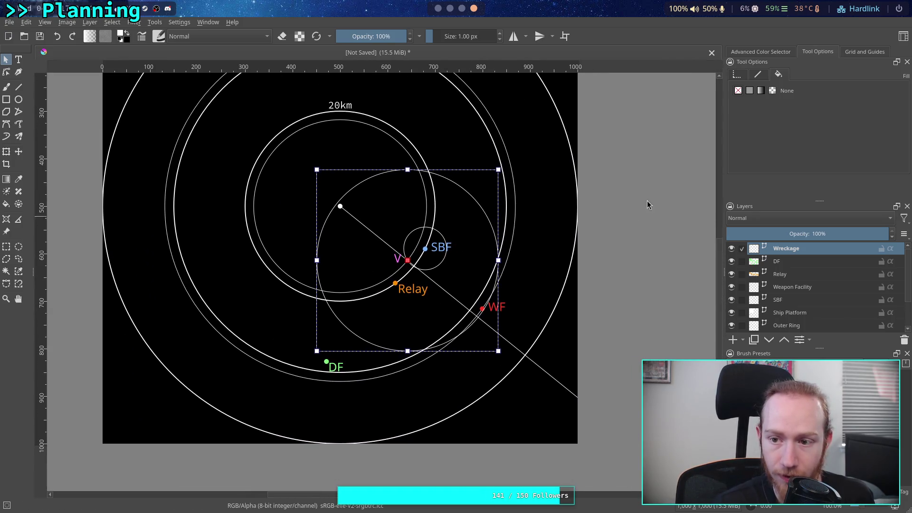
Set the circle's Geometry width to 187*2 (374 px)
click(760, 75)
click(737, 75)
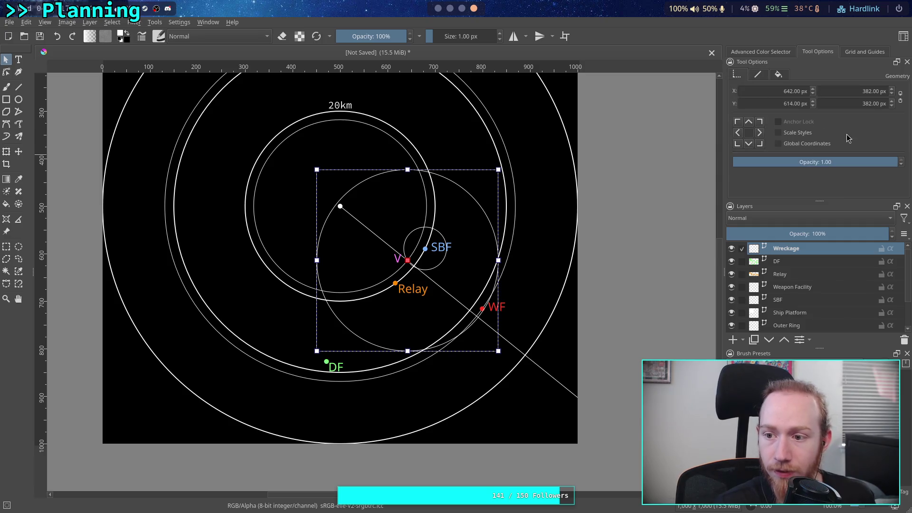
double_click(869, 90)
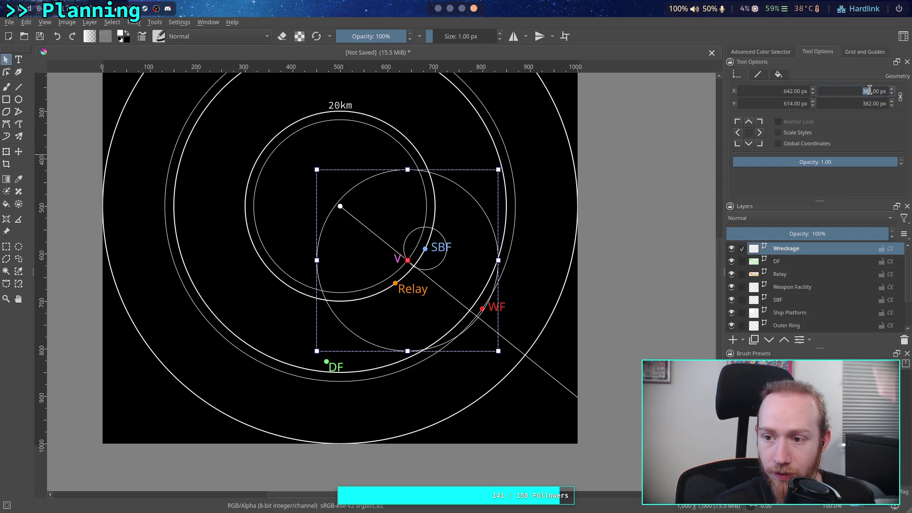
text(187*2)
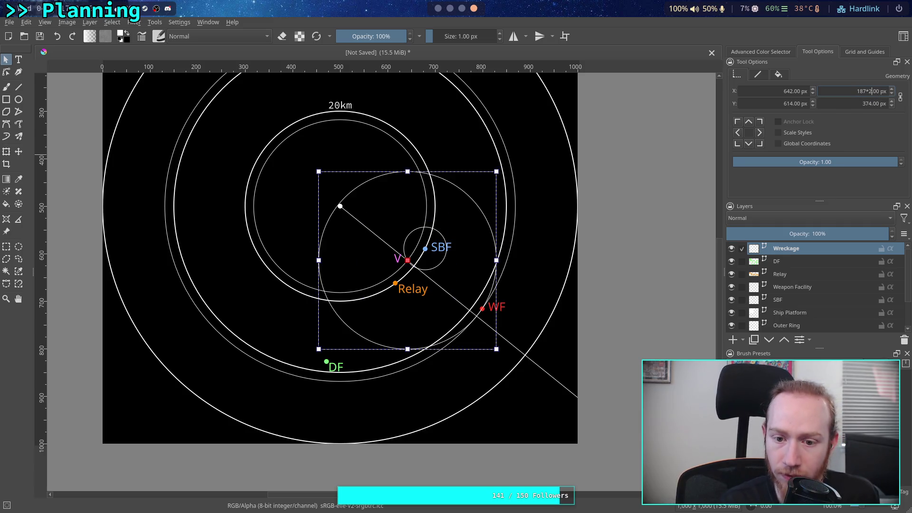
key(Return)
scroll(539, 250, up, 2)
Deselect the circle, activate the DF layer and select the DF label shape
drag(381, 238, 575, 254)
click(143, 385)
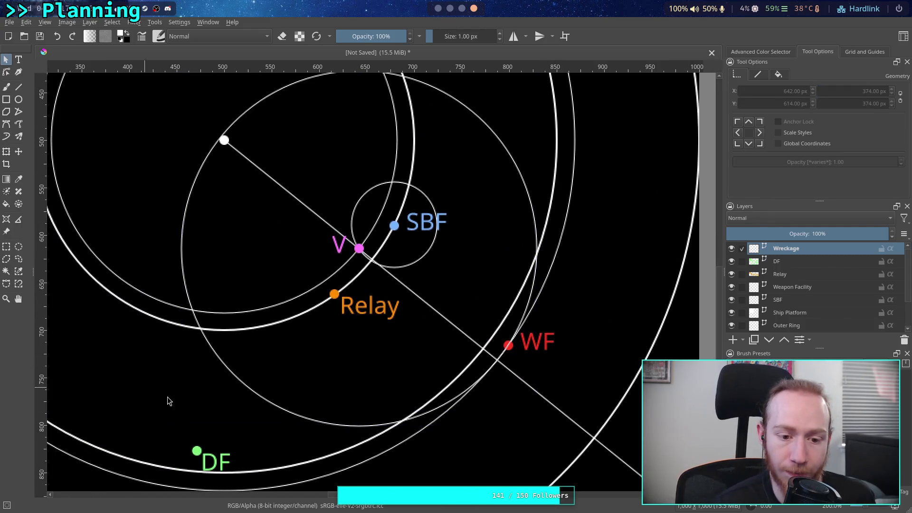
click(798, 262)
click(211, 456)
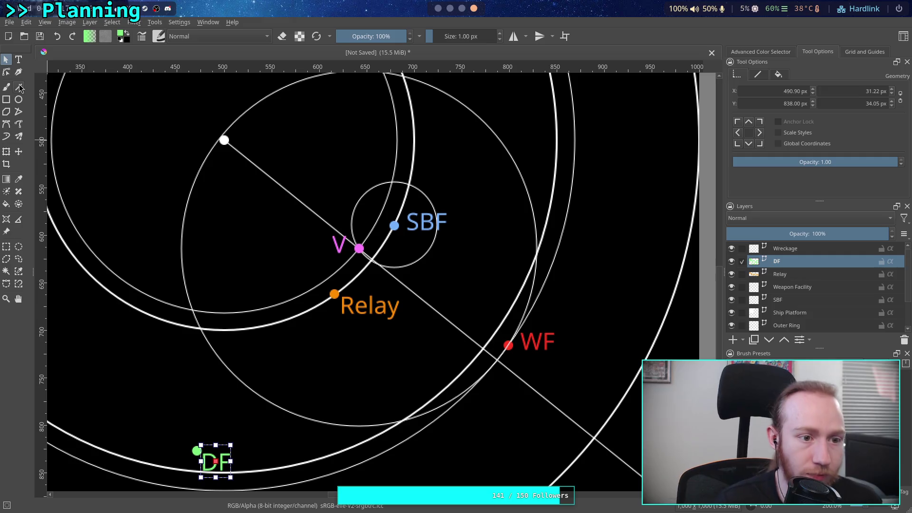
With the Move tool, carry the DF point and label up-right toward WF
click(19, 152)
mouse_move(252, 424)
mouse_down()
mouse_move(312, 366)
mouse_move(328, 363)
mouse_up()
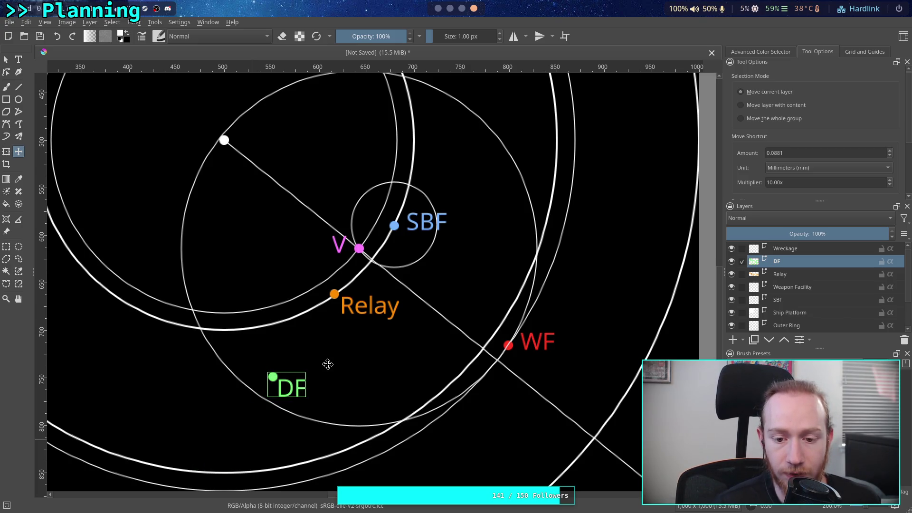
mouse_move(327, 364)
mouse_down()
mouse_move(443, 333)
mouse_move(335, 419)
mouse_up()
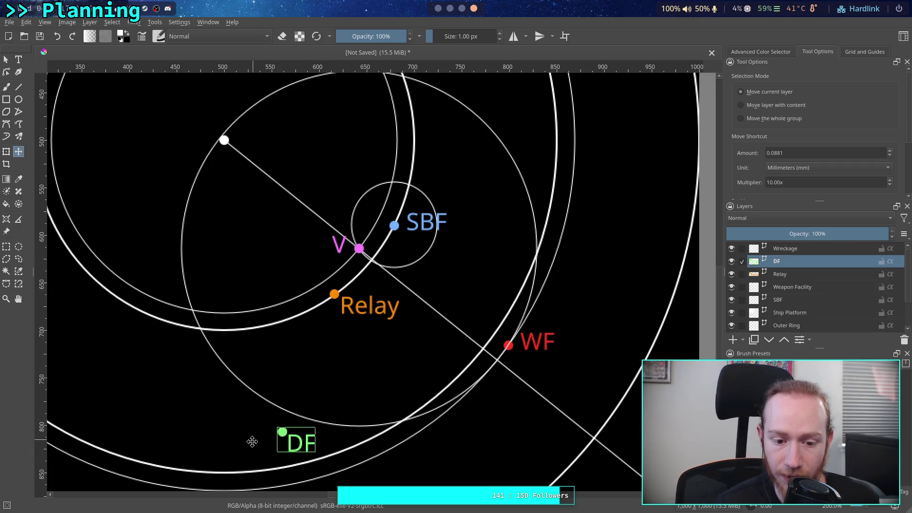
mouse_move(298, 450)
mouse_down()
mouse_move(392, 355)
mouse_move(375, 378)
mouse_up()
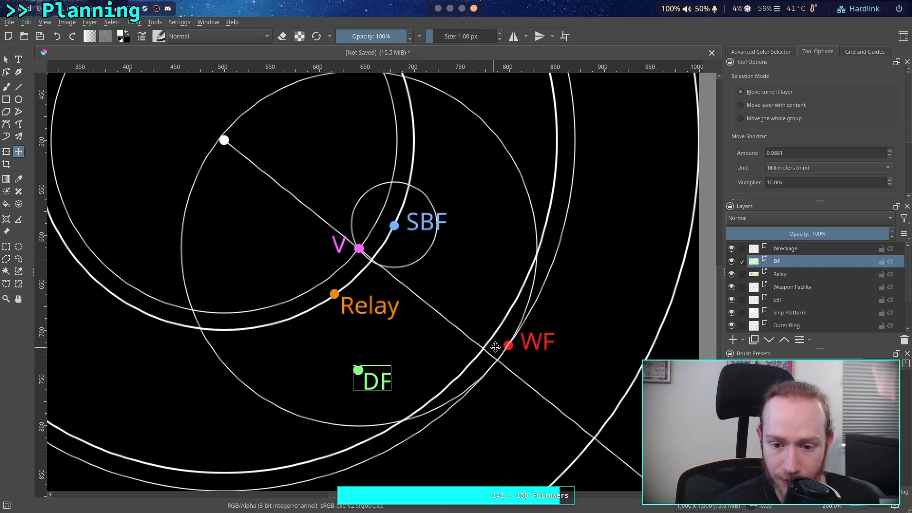
mouse_move(373, 384)
mouse_down()
mouse_move(398, 358)
mouse_move(429, 360)
mouse_up()
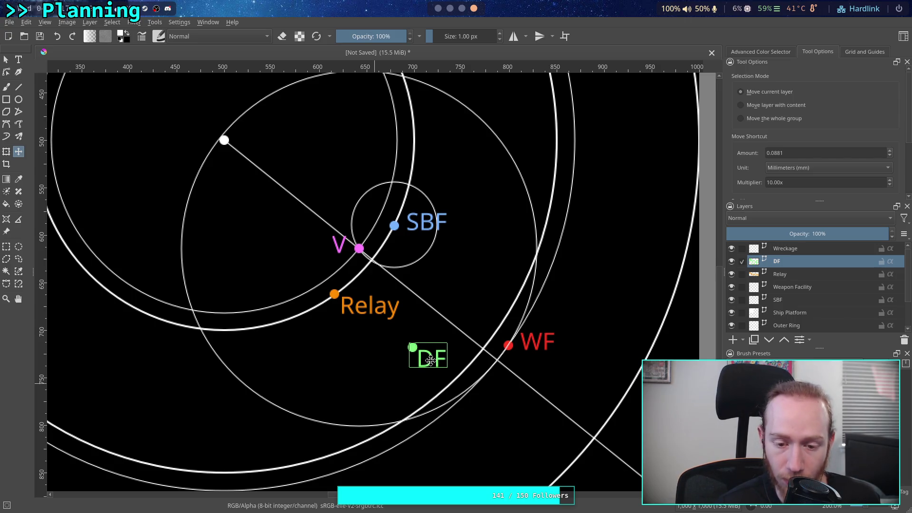
drag(418, 318, 429, 339)
drag(441, 381, 458, 380)
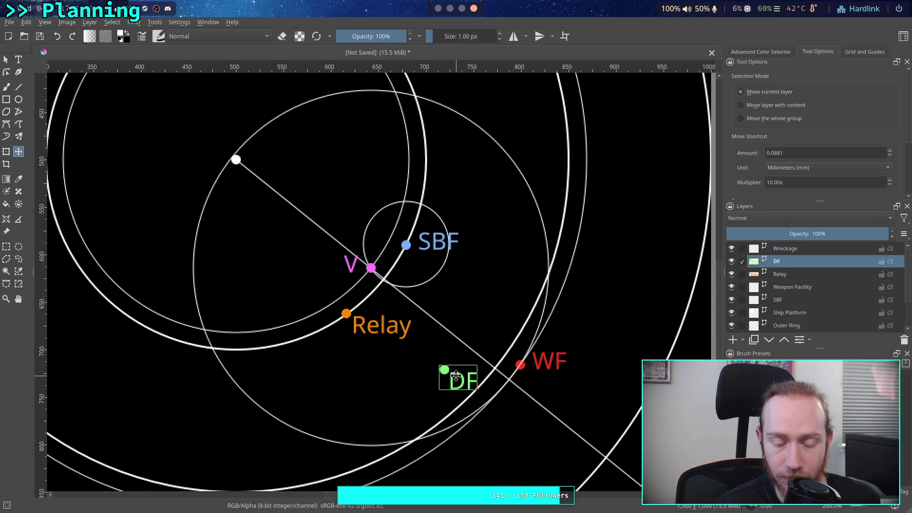
drag(455, 377, 418, 380)
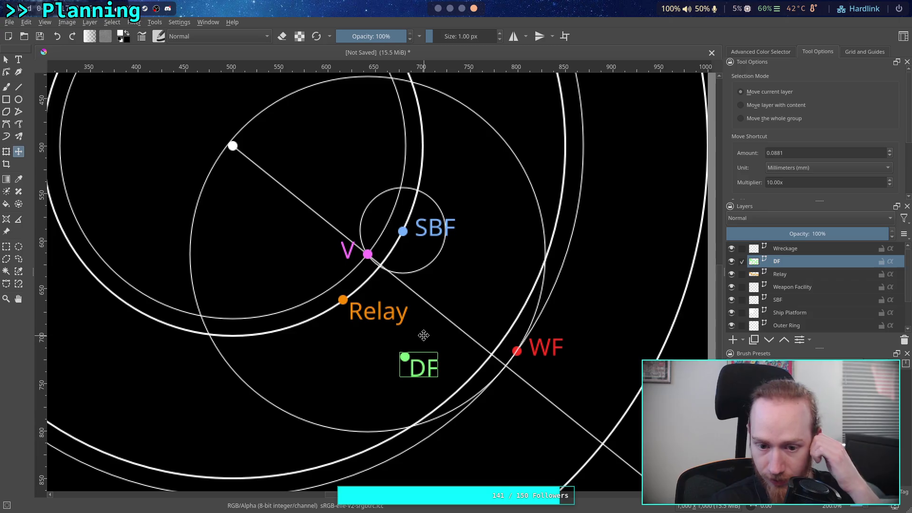
Settle DF just below Relay inside the V-centred circle, then activate Weapon Facility
mouse_move(418, 357)
mouse_down()
mouse_move(339, 418)
mouse_move(332, 413)
mouse_up()
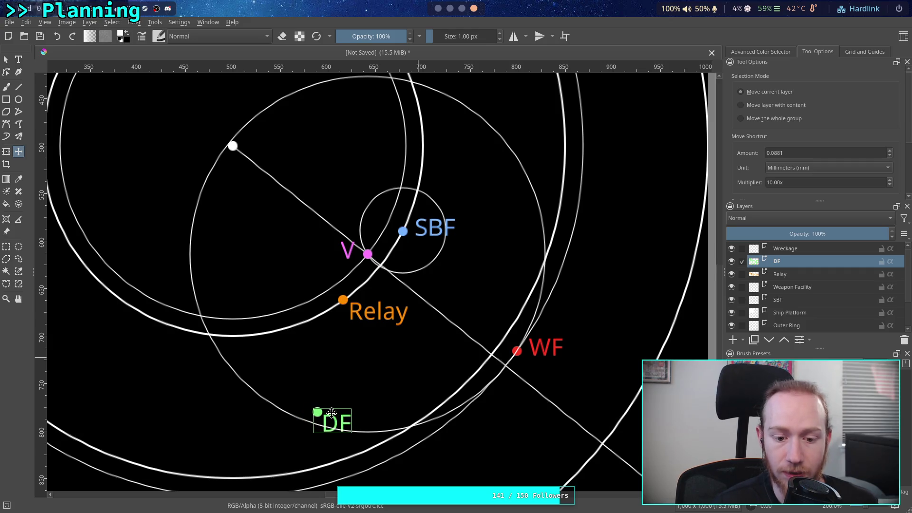
mouse_move(331, 412)
mouse_down()
mouse_move(472, 356)
mouse_move(430, 348)
mouse_move(442, 354)
mouse_move(432, 367)
mouse_up()
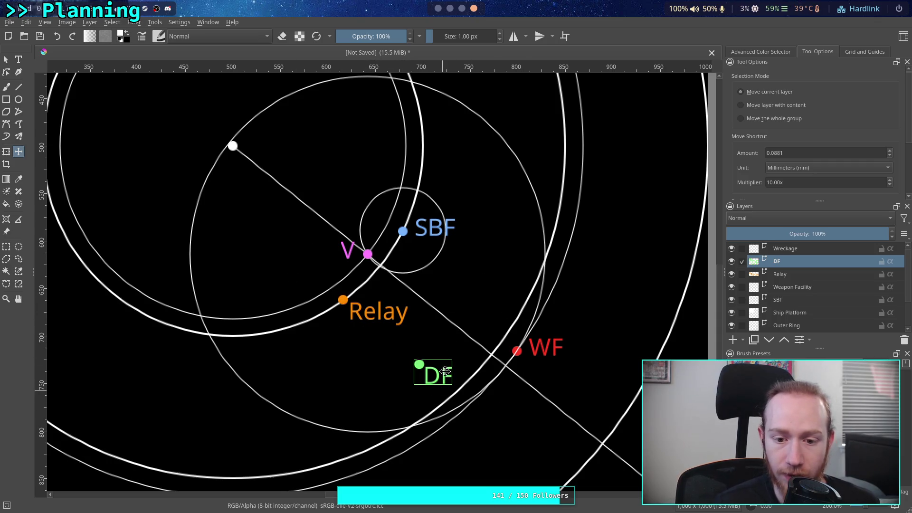
mouse_move(430, 381)
mouse_down()
mouse_move(405, 374)
mouse_move(473, 304)
mouse_move(438, 309)
mouse_up()
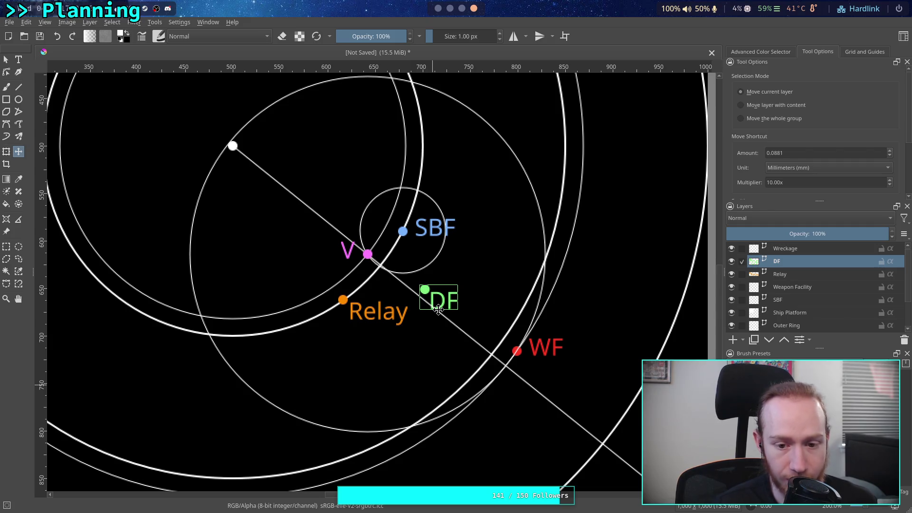
mouse_move(438, 308)
mouse_down()
mouse_move(402, 359)
mouse_move(362, 366)
mouse_move(382, 355)
mouse_up()
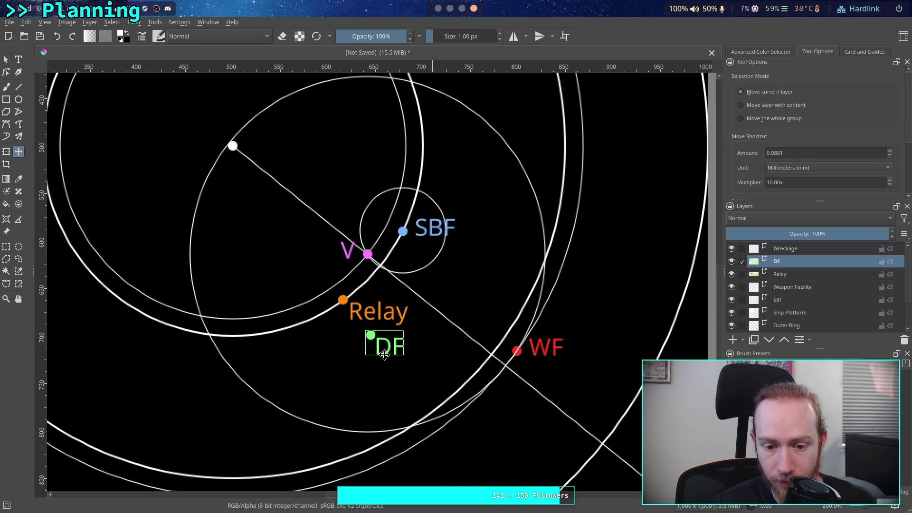
drag(383, 354, 382, 358)
mouse_move(445, 344)
mouse_down()
mouse_move(443, 358)
mouse_move(399, 378)
mouse_move(393, 371)
mouse_up()
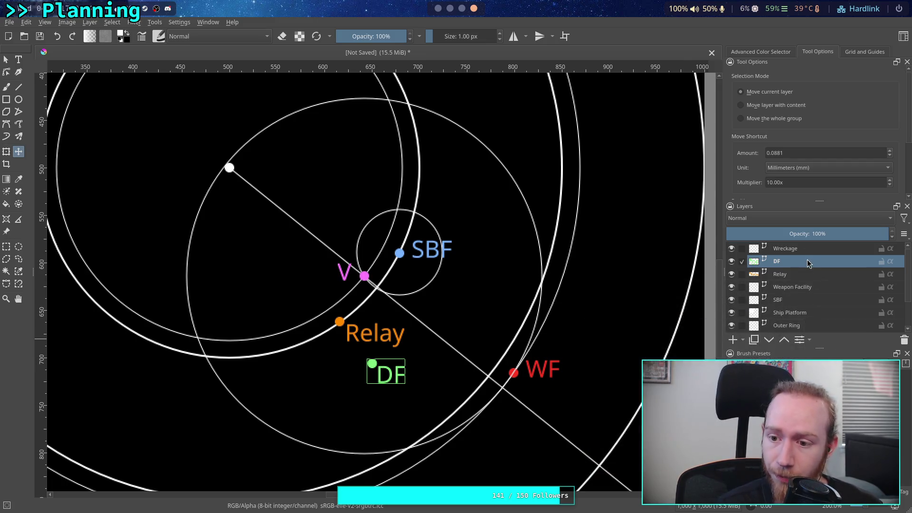
click(805, 287)
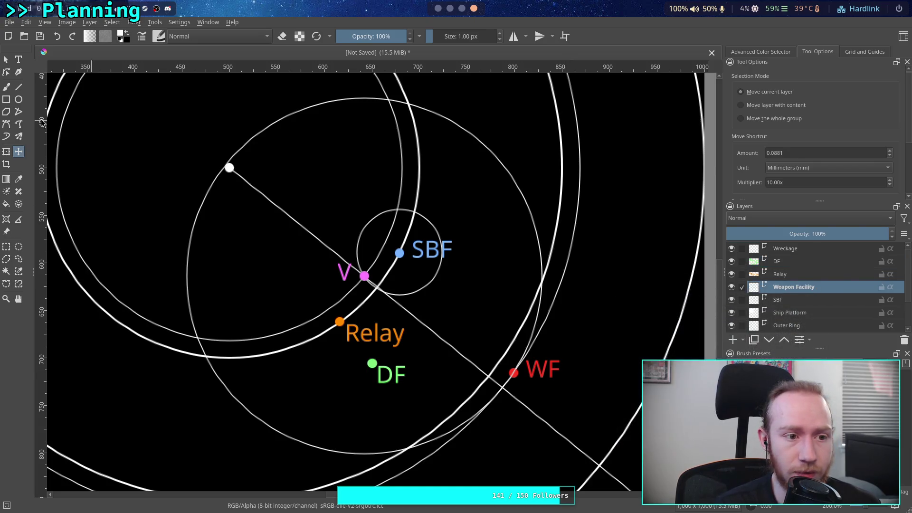
Select the WF dot-and-label group and drag it down-left off the outer ring
click(7, 60)
click(543, 372)
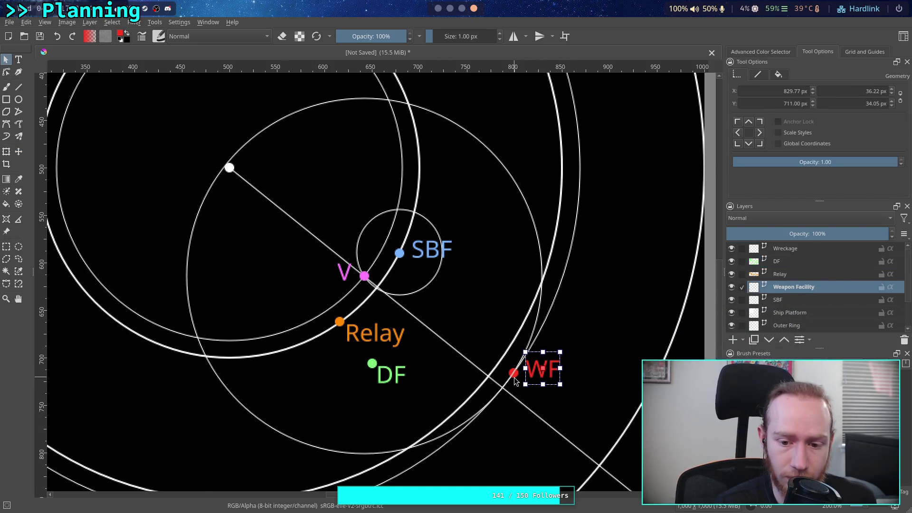
drag(542, 378, 468, 456)
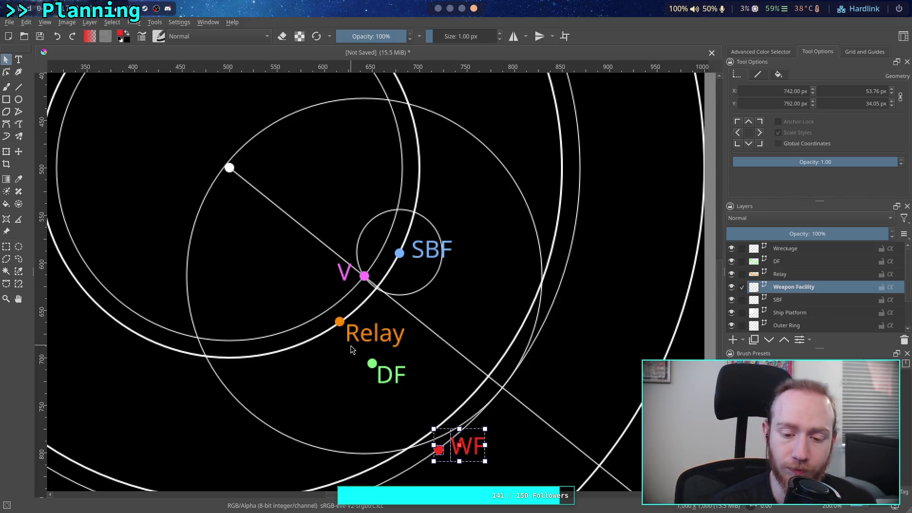
scroll(351, 345, down, 1)
scroll(359, 379, down, 3)
drag(469, 371, 387, 416)
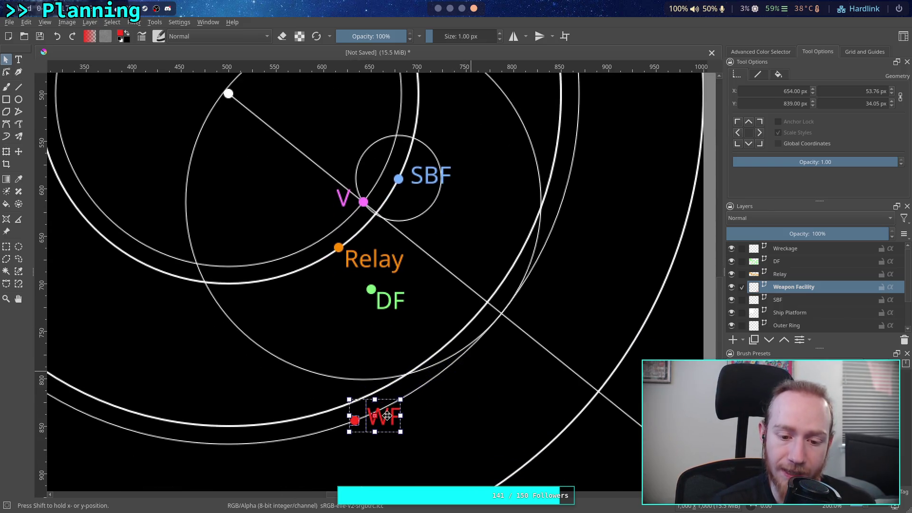
drag(387, 416, 382, 416)
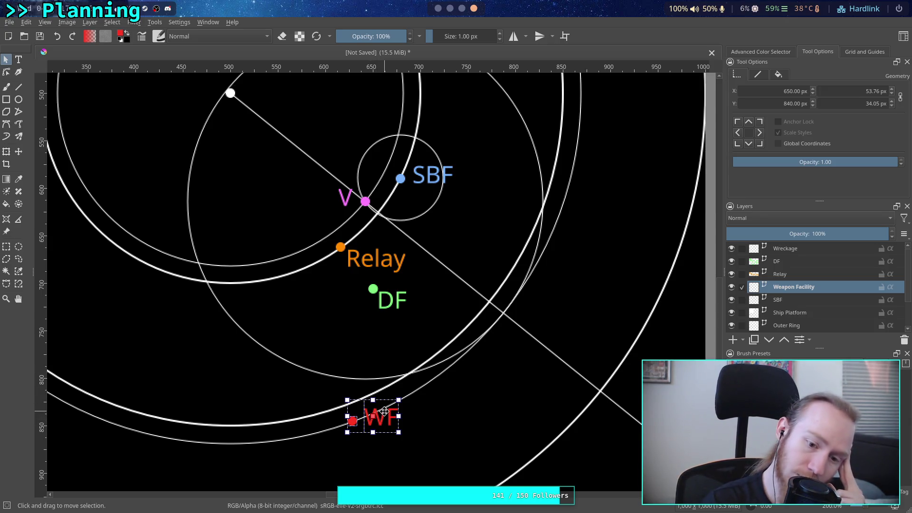
Place the red WF marker just below DF and settle it there
mouse_move(383, 412)
mouse_down()
mouse_move(322, 226)
mouse_move(266, 285)
mouse_move(402, 232)
mouse_move(401, 219)
mouse_move(430, 240)
mouse_up()
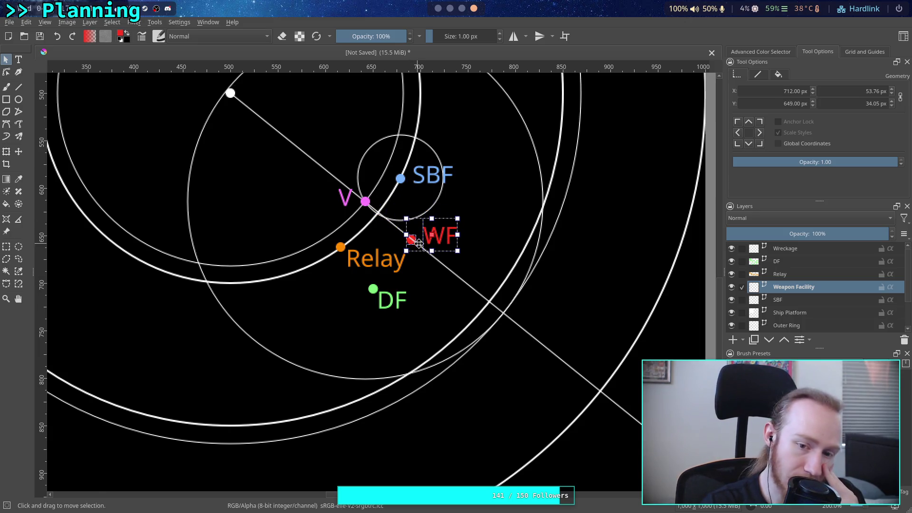
mouse_move(437, 242)
mouse_down()
mouse_move(482, 284)
mouse_move(490, 332)
mouse_move(449, 364)
mouse_move(451, 373)
mouse_move(455, 327)
mouse_move(413, 334)
mouse_move(382, 353)
mouse_up()
key(ctrl+shift+a)
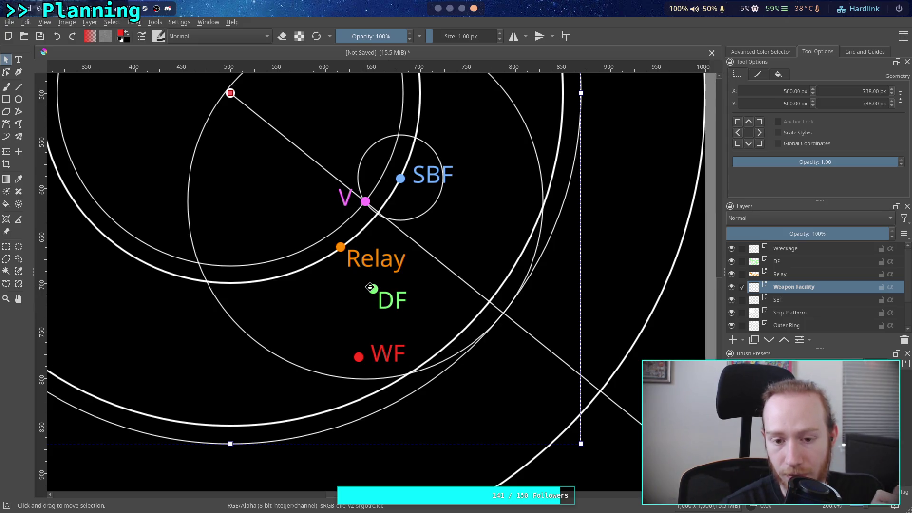
Select the thin guide circle on the map and delete it
click(660, 337)
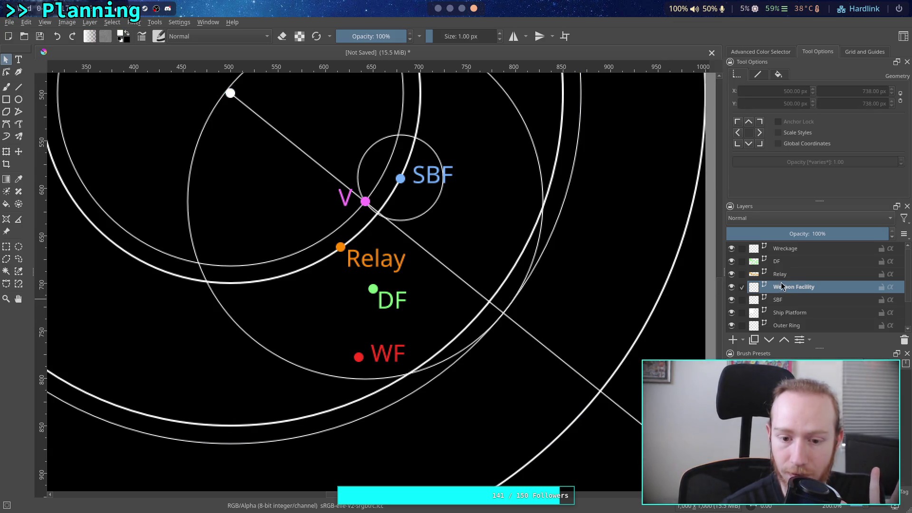
click(579, 347)
click(730, 286)
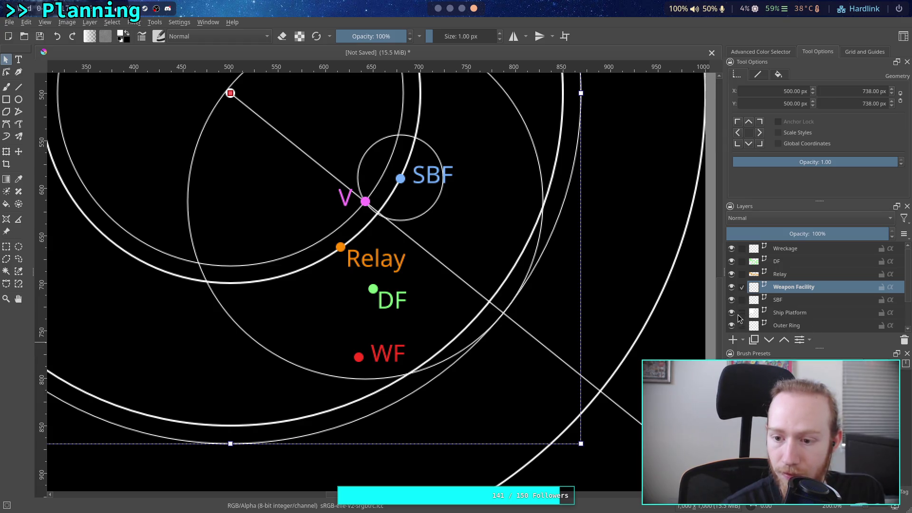
click(600, 396)
click(427, 385)
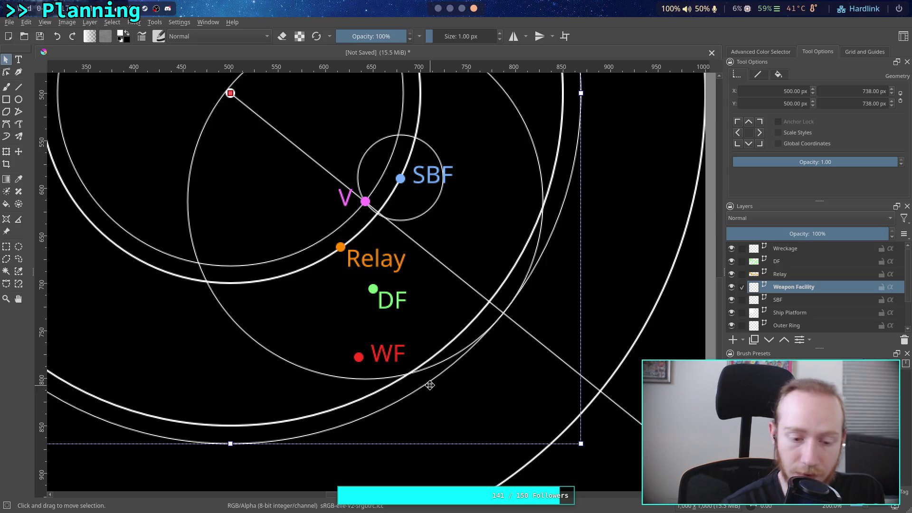
key(ctrl+shift+a)
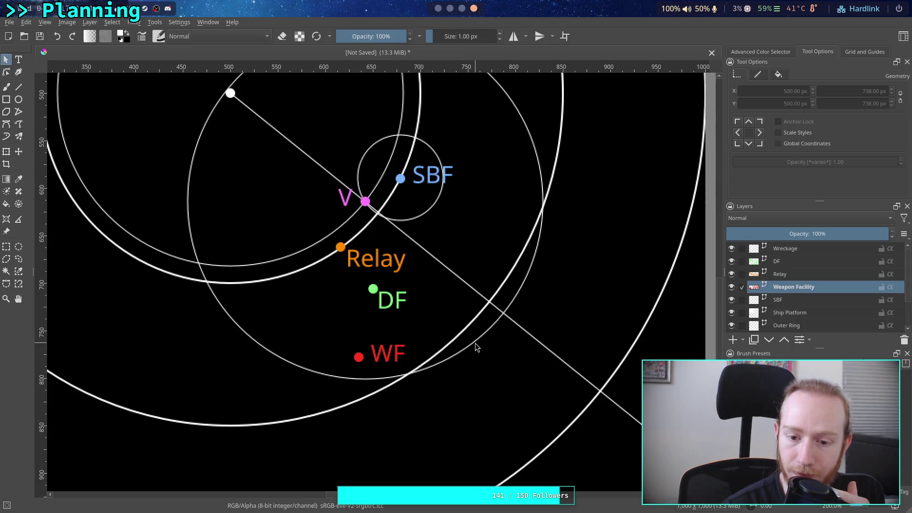
Delete the Wreckage layer's guide circle, select the diagonal line and switch to Obsidian
click(781, 274)
click(787, 301)
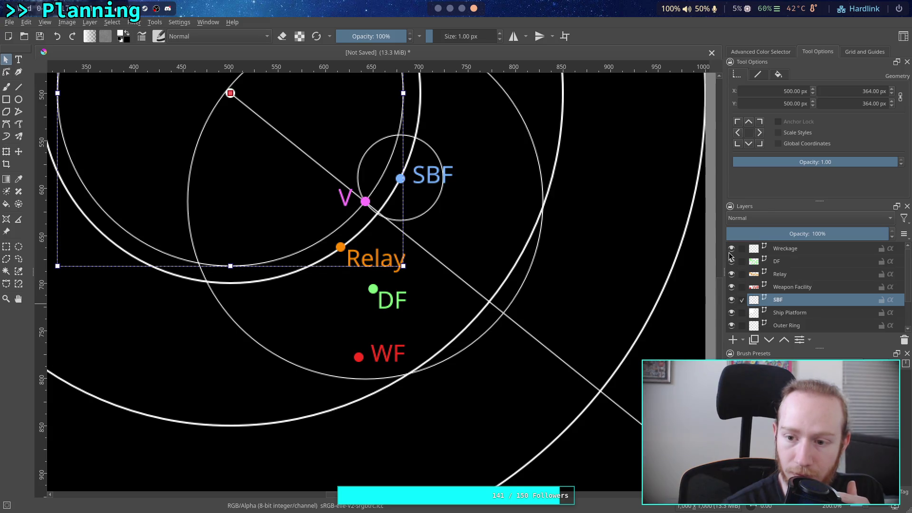
click(811, 250)
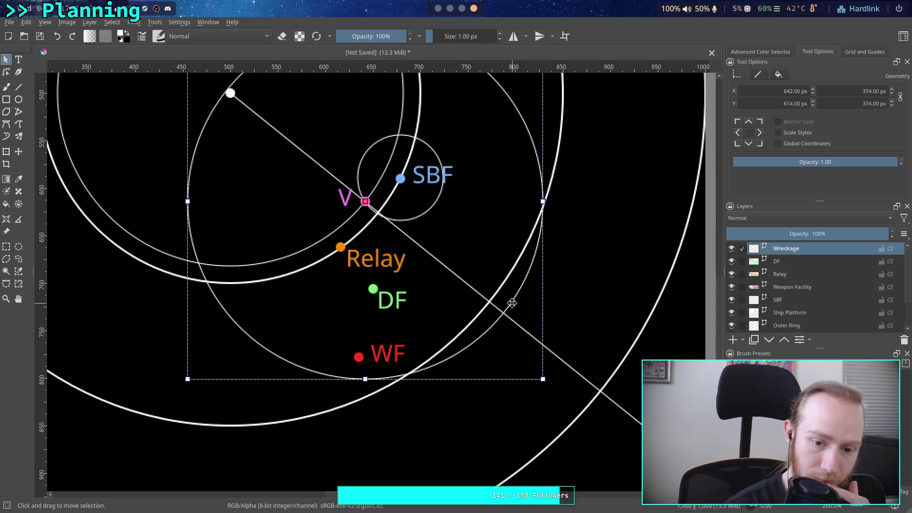
key(ctrl+shift+a)
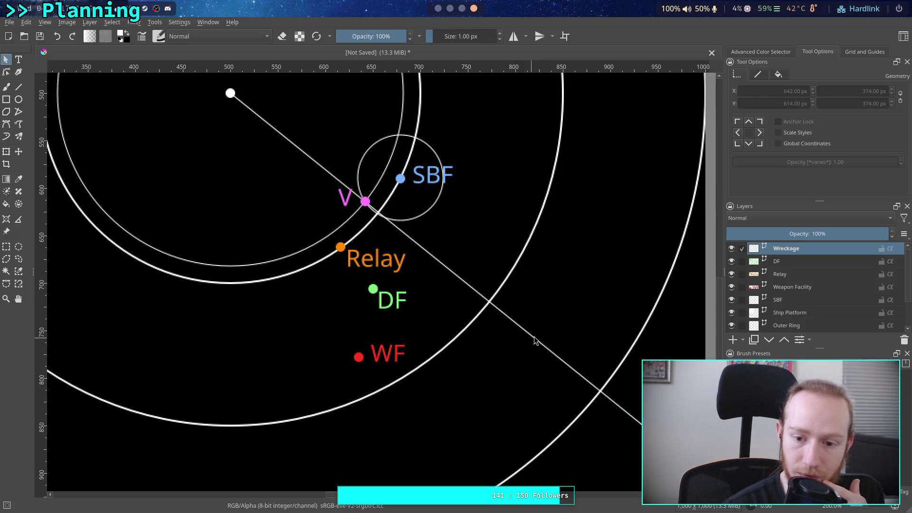
click(534, 338)
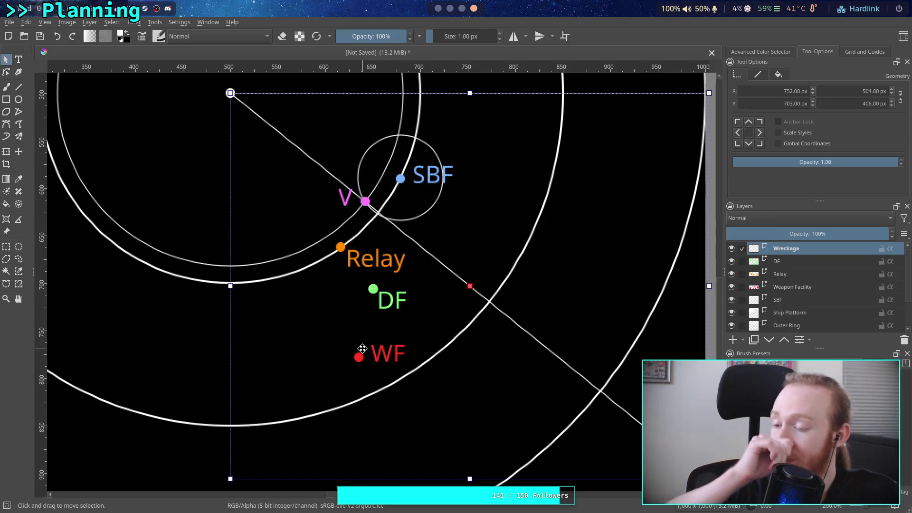
key(super+1)
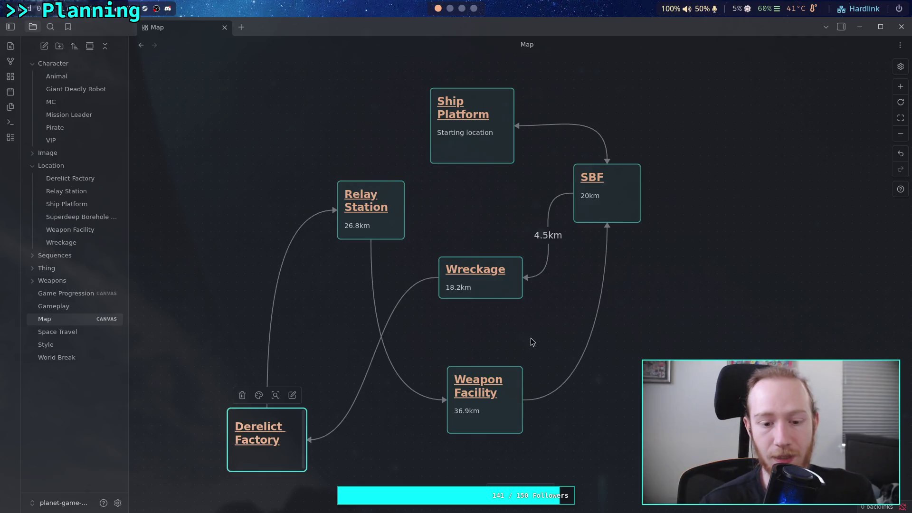
Move Relay Station down-left and the Weapon Facility and Wreckage cards up
drag(453, 334, 404, 323)
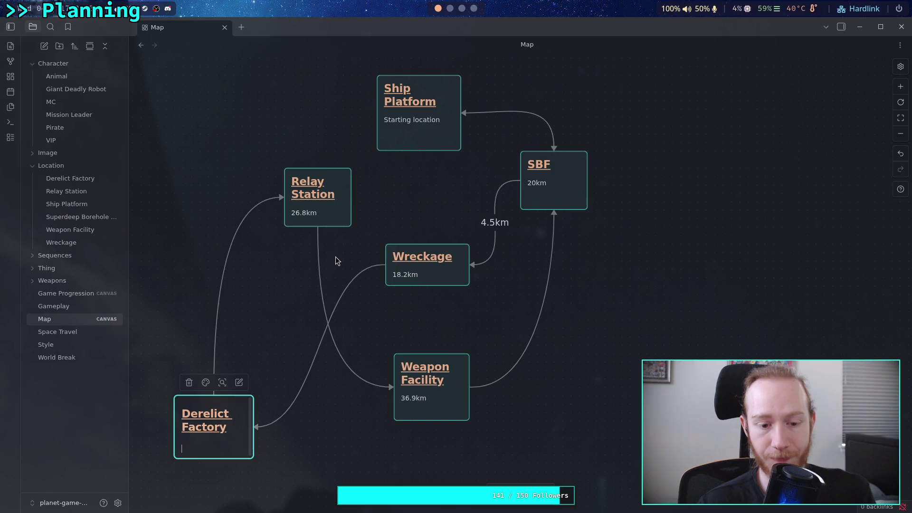
click(319, 286)
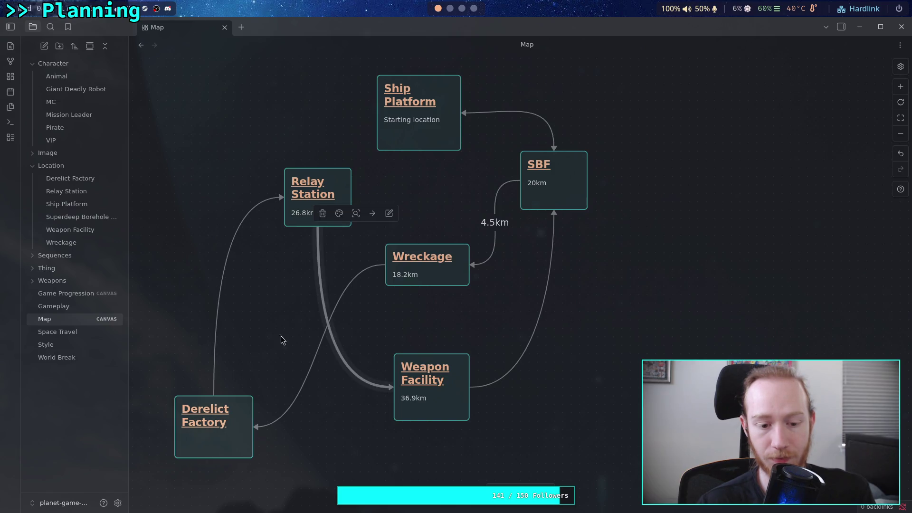
click(343, 450)
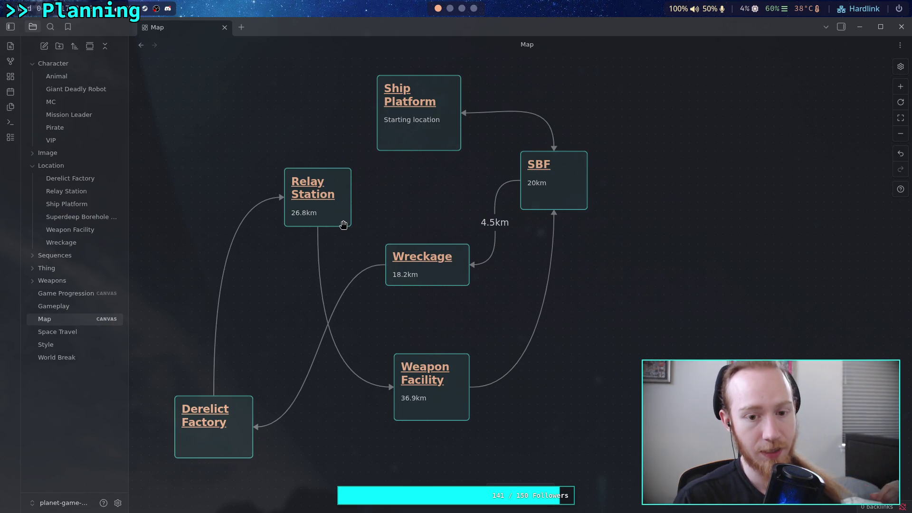
drag(343, 226, 299, 347)
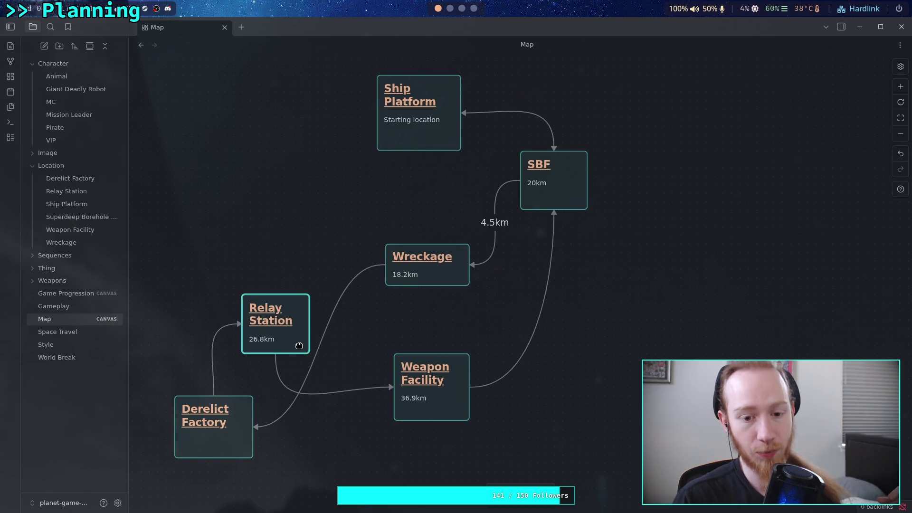
drag(459, 382, 466, 340)
drag(447, 275, 447, 241)
mouse_move(458, 367)
mouse_down()
mouse_move(444, 338)
mouse_move(446, 350)
mouse_up()
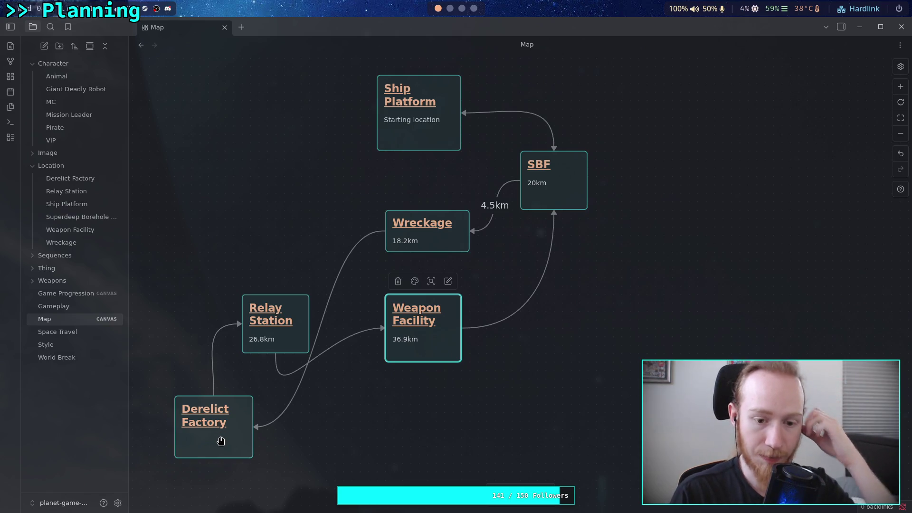
Place the Derelict Factory card above Relay Station and settle both positions
mouse_move(221, 441)
mouse_down()
mouse_move(325, 278)
mouse_move(343, 269)
mouse_up()
drag(425, 345, 417, 363)
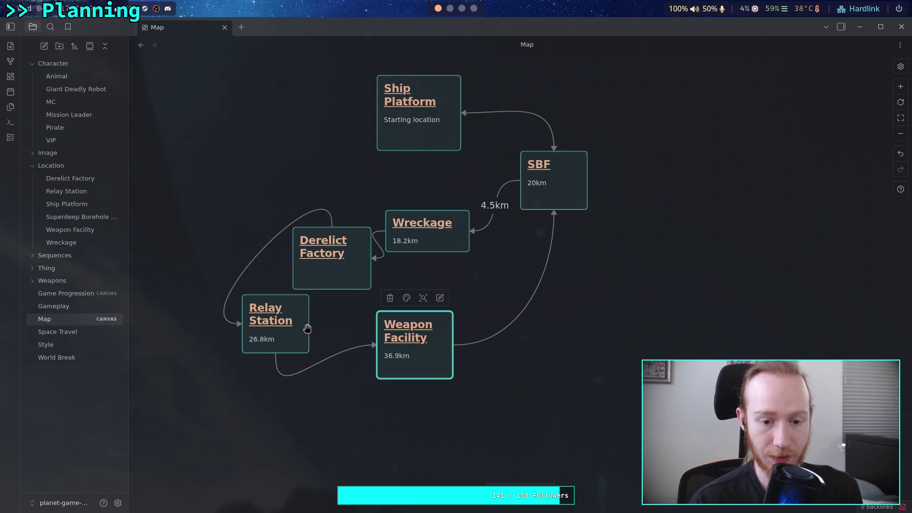
drag(305, 330, 268, 379)
drag(356, 281, 347, 314)
drag(421, 365, 429, 416)
click(338, 319)
drag(339, 318, 358, 325)
click(458, 314)
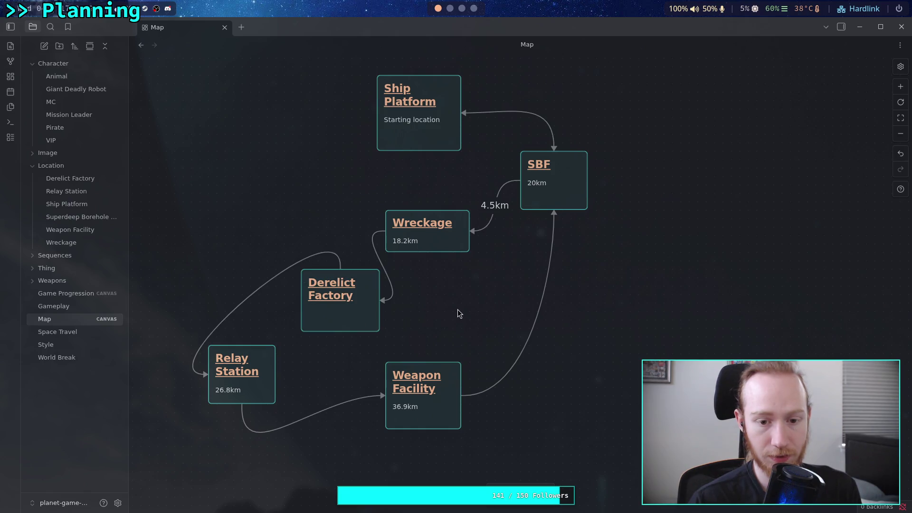
Re-anchor the Relay, Wreckage and Derelict Factory links, then return to Krita
drag(342, 269, 297, 300)
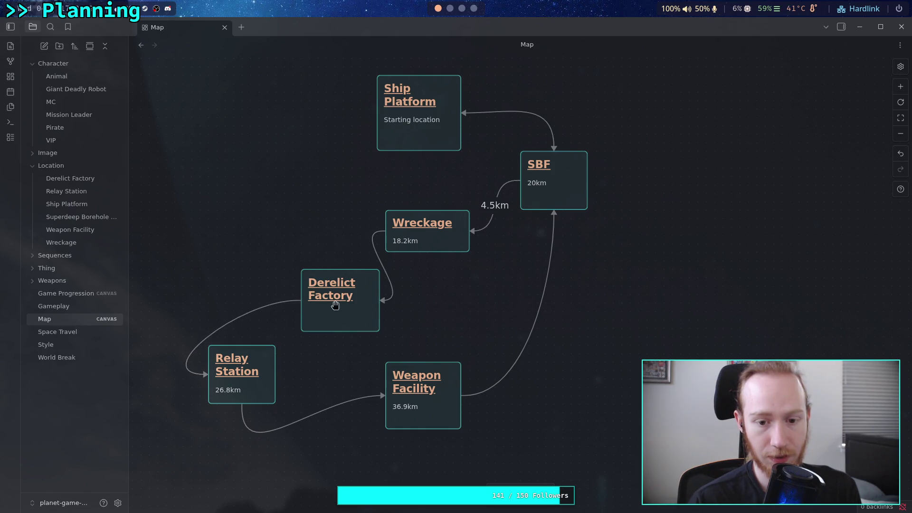
drag(385, 232, 421, 253)
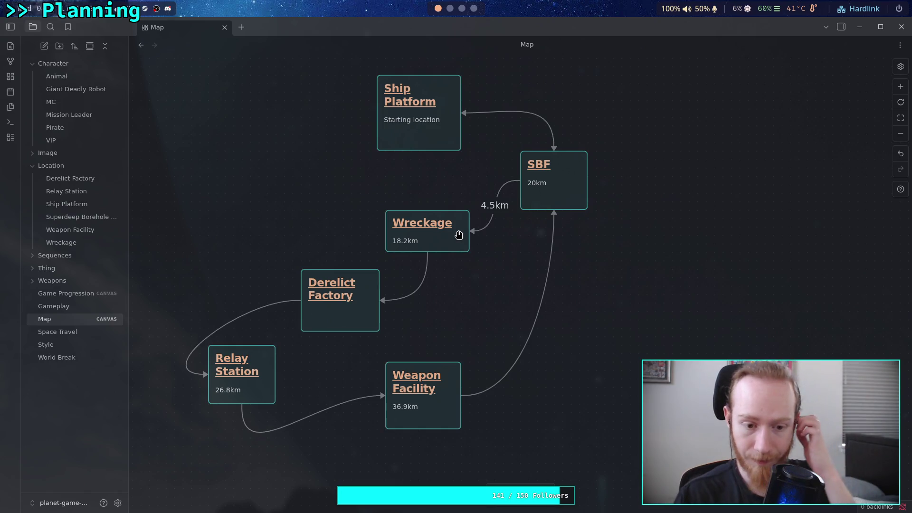
mouse_move(242, 411)
mouse_down()
mouse_move(275, 374)
mouse_move(280, 395)
mouse_up()
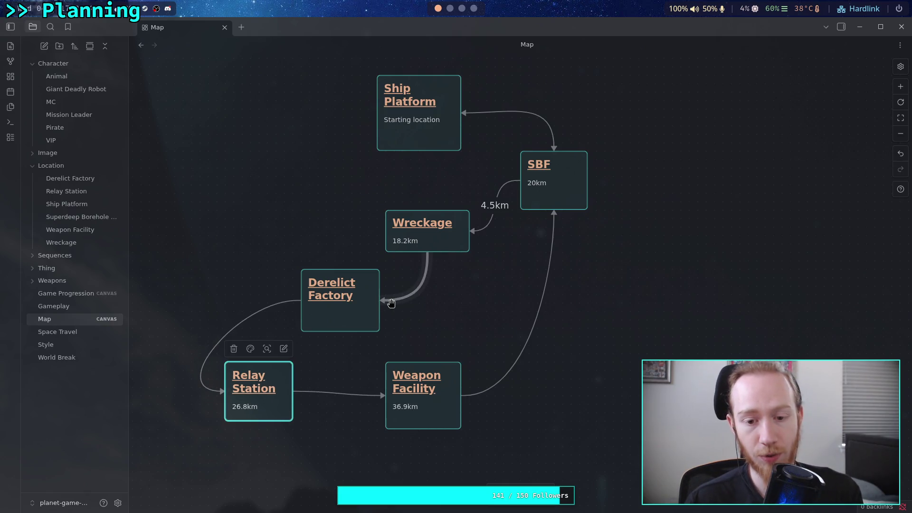
mouse_move(364, 317)
mouse_down()
mouse_move(320, 306)
mouse_move(316, 278)
mouse_up()
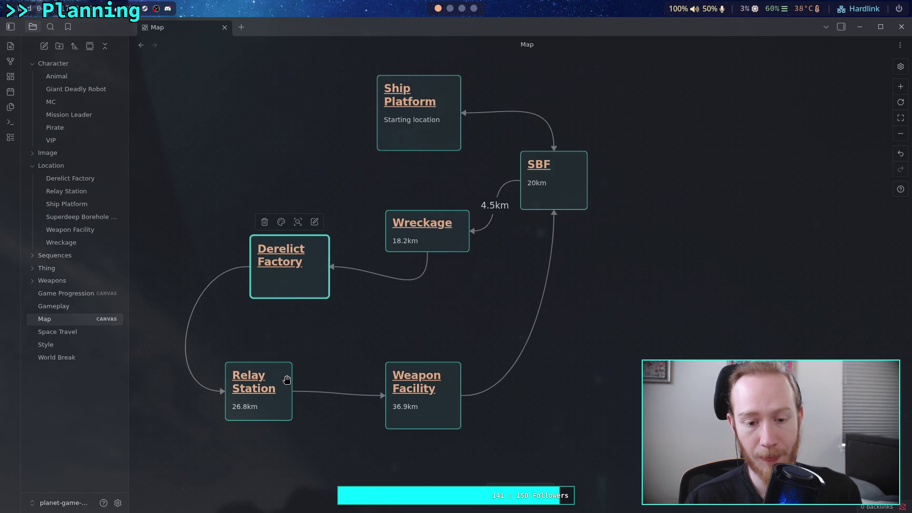
drag(286, 379, 294, 378)
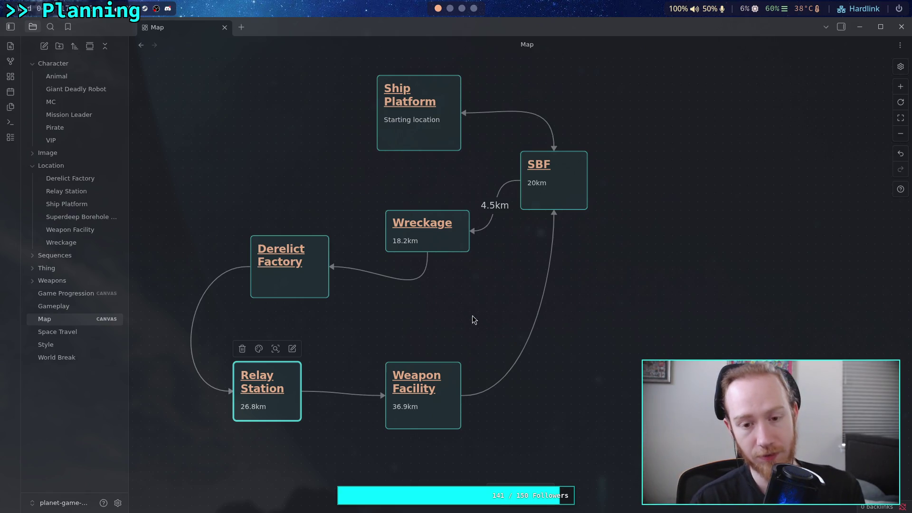
click(474, 8)
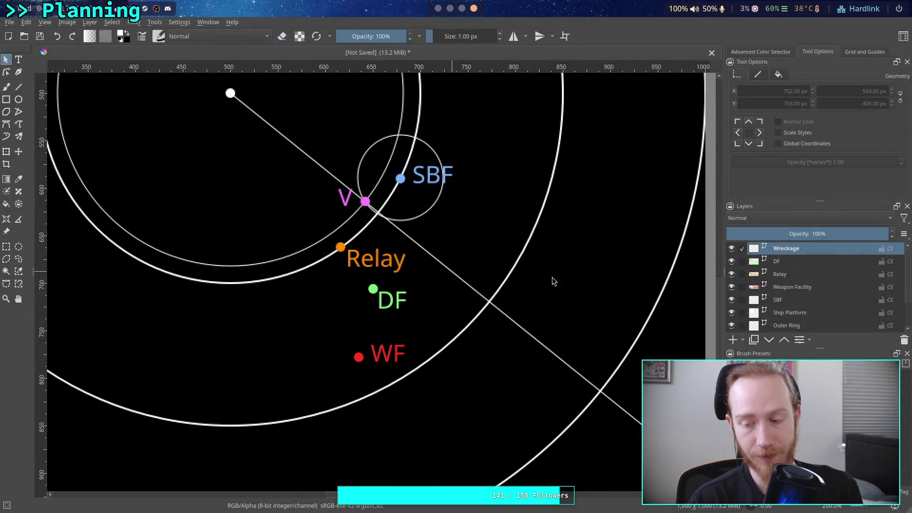
Move Relay down beside WF, WF onto the long measuring line and DF up toward V
click(809, 274)
drag(367, 262, 383, 266)
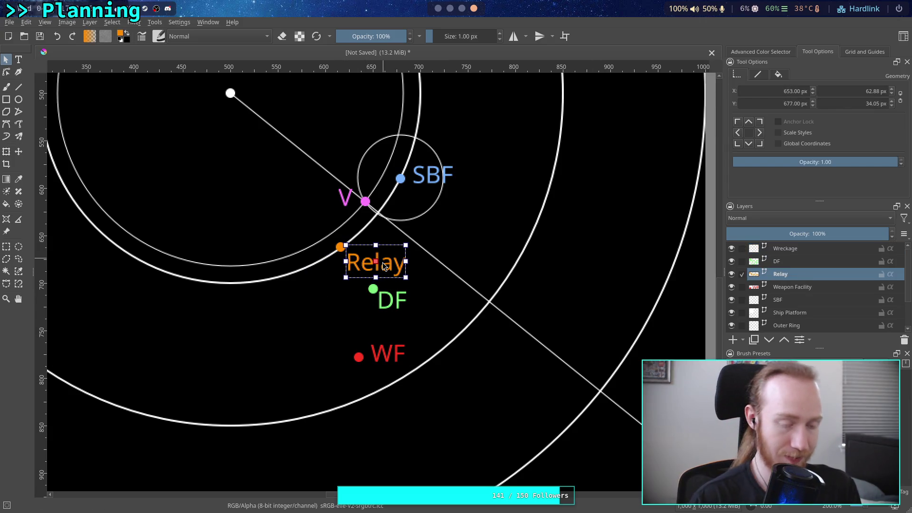
key(t)
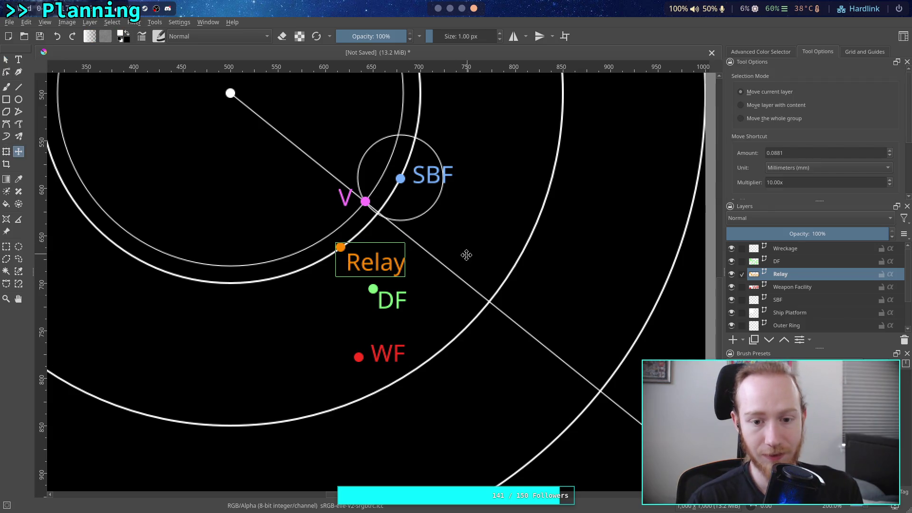
drag(466, 255, 417, 396)
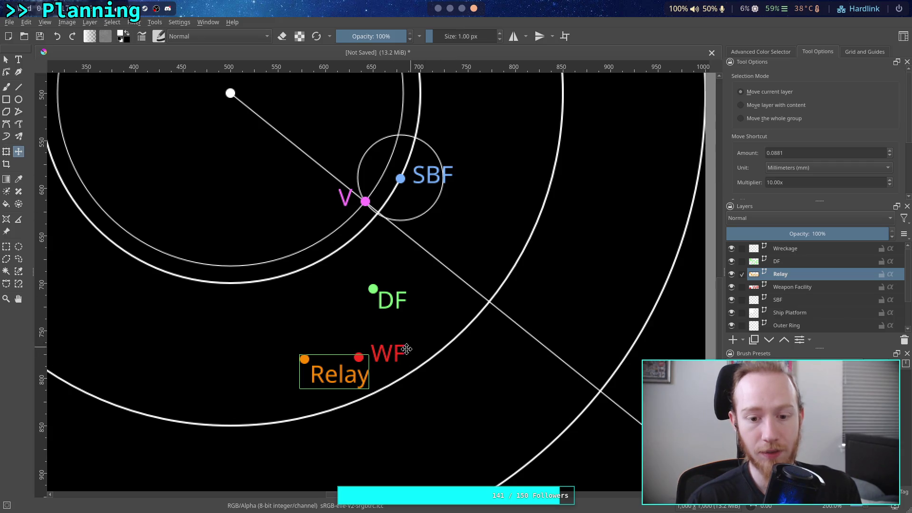
click(780, 288)
drag(404, 350, 531, 290)
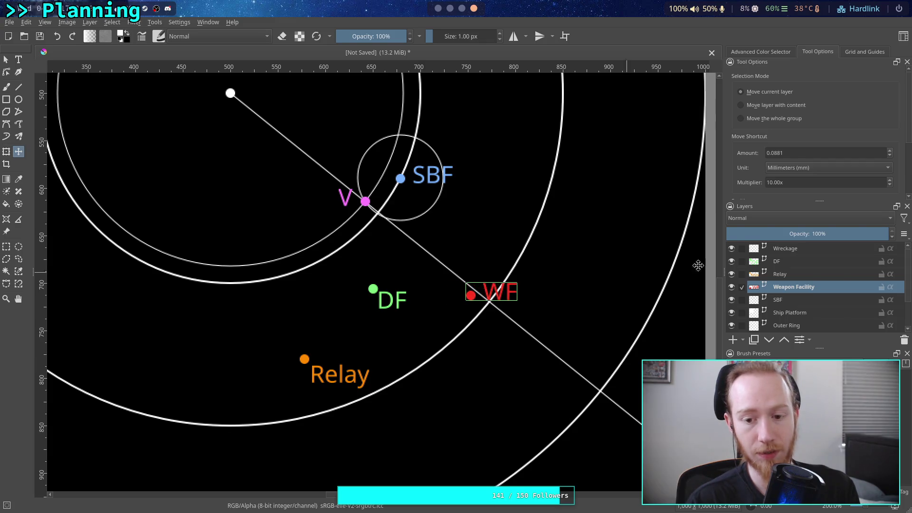
click(812, 260)
drag(416, 323, 447, 280)
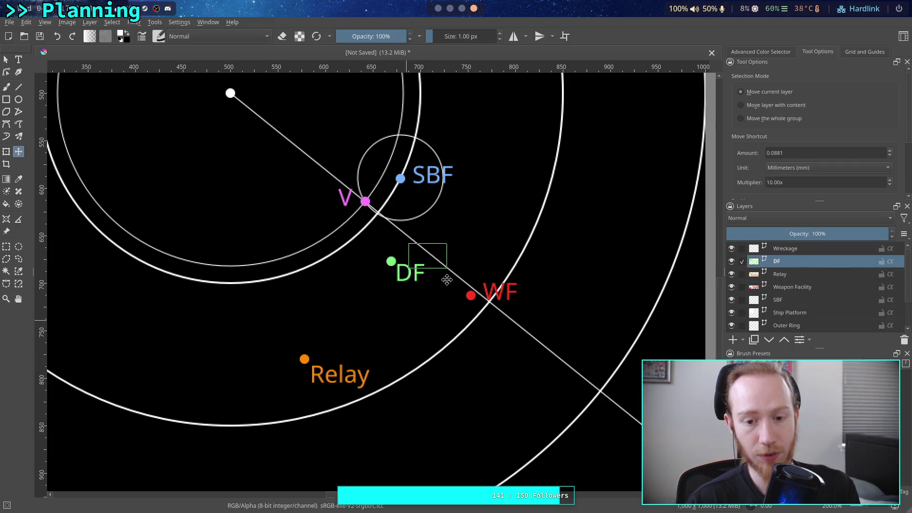
Put Relay on the ring below V with DF beneath it, then switch to Obsidian
click(780, 274)
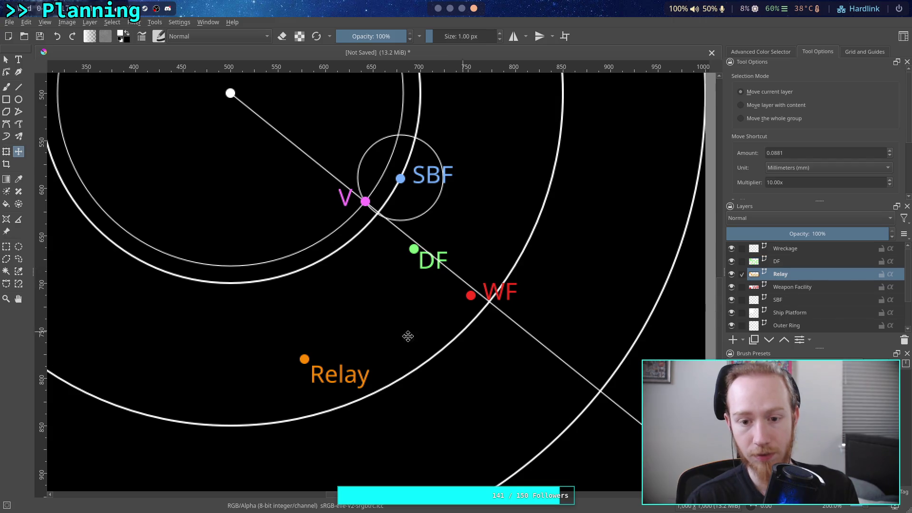
mouse_move(371, 362)
mouse_down()
mouse_move(421, 302)
mouse_move(360, 275)
mouse_up()
key(Left)
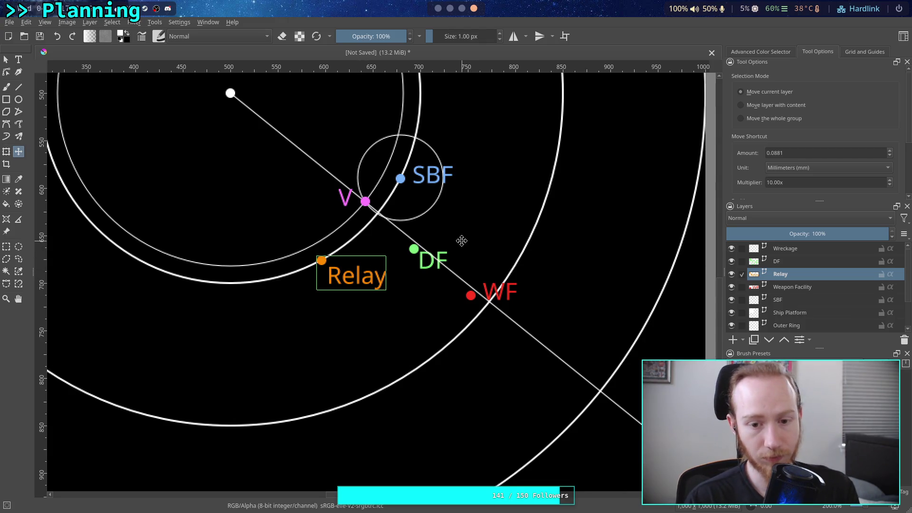
drag(350, 276, 365, 266)
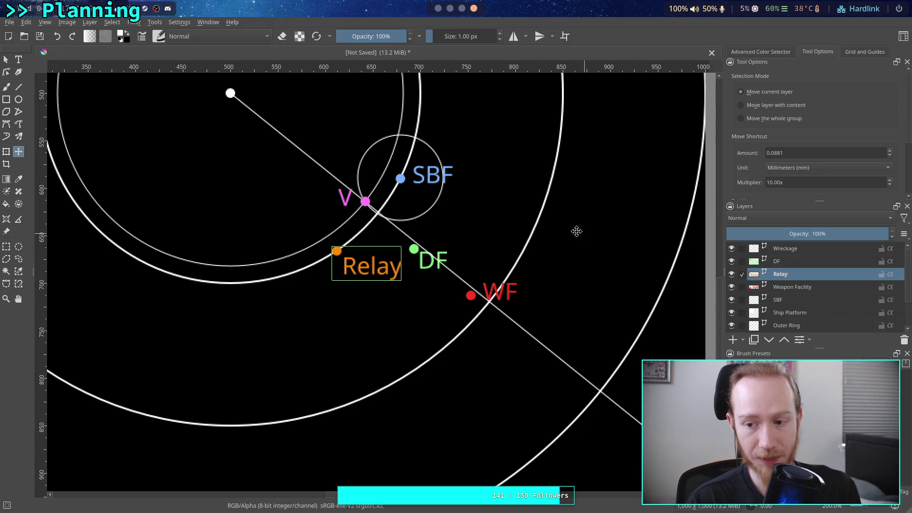
click(818, 264)
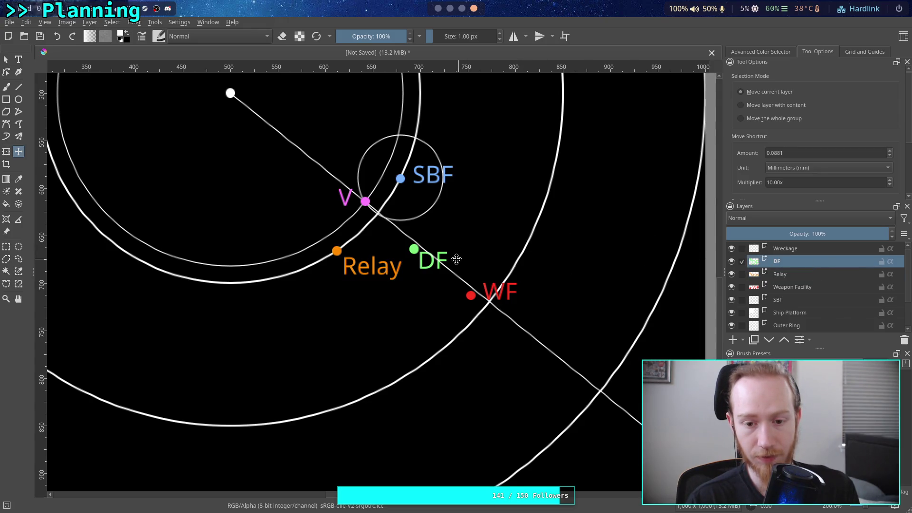
drag(457, 260, 416, 308)
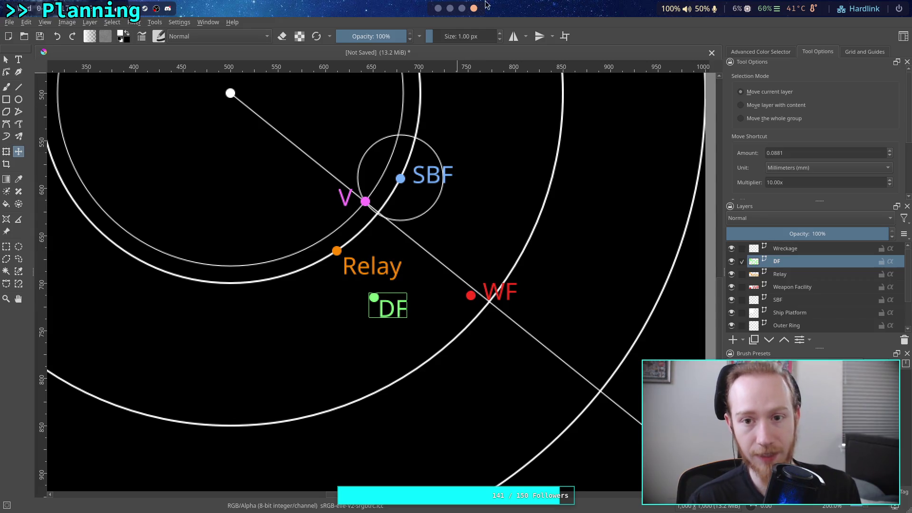
click(439, 9)
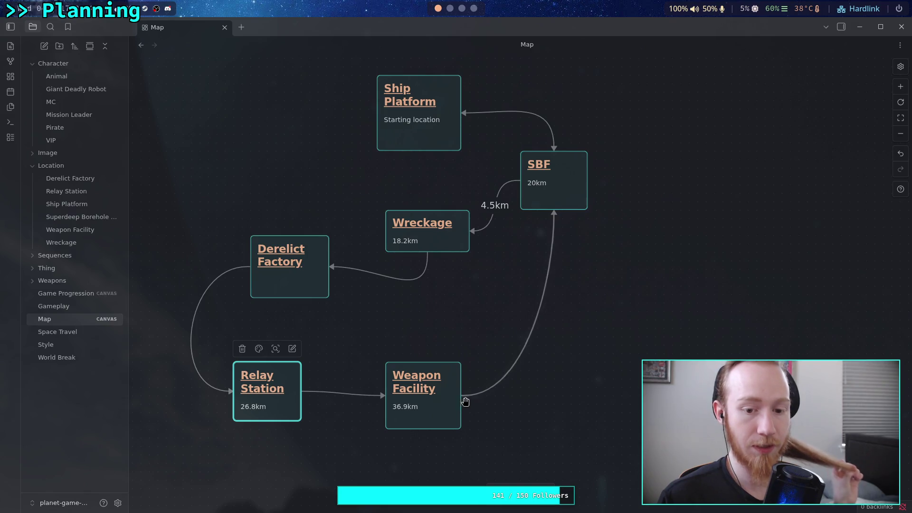
Drag the Derelict Factory card down-right toward Relay Station and return to Krita
drag(302, 277, 388, 319)
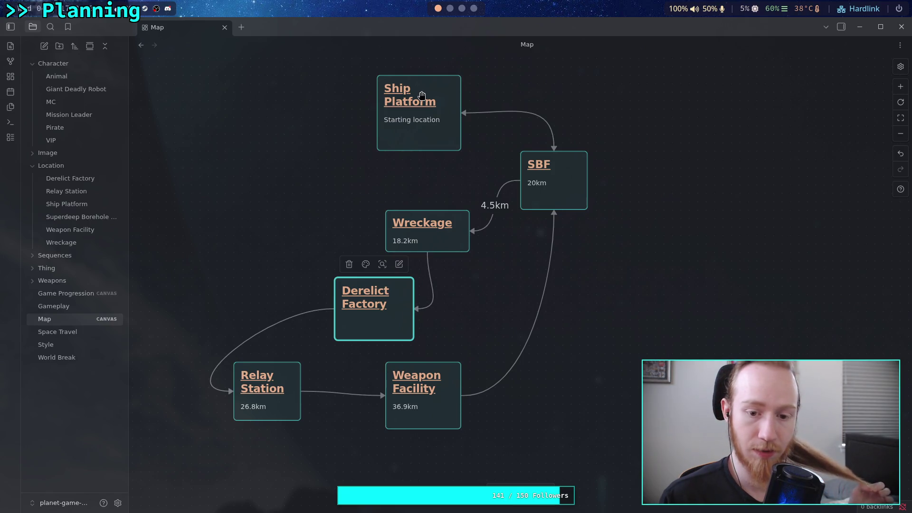
click(462, 8)
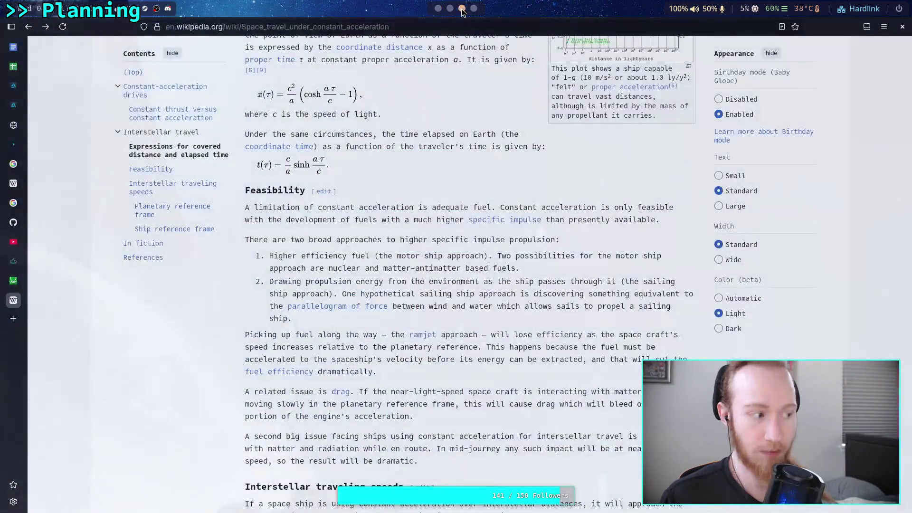
click(472, 10)
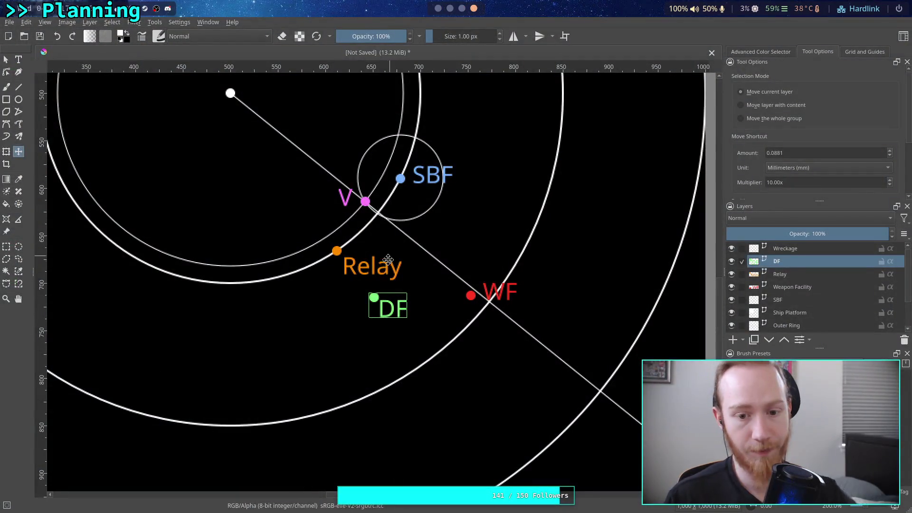
Move DF up near V and Relay lower down the map, reselecting the DF layer
mouse_move(385, 301)
mouse_down()
mouse_move(391, 244)
mouse_move(389, 342)
mouse_up()
click(814, 277)
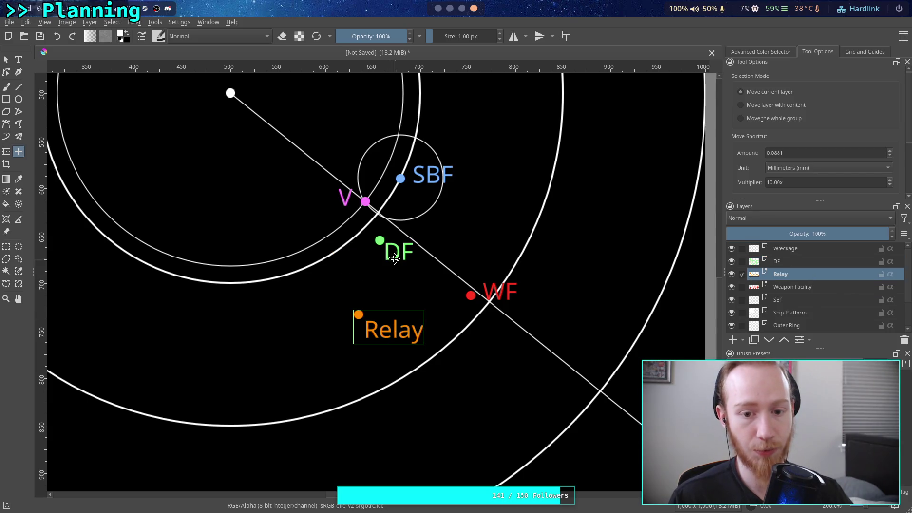
drag(382, 262, 388, 263)
click(803, 261)
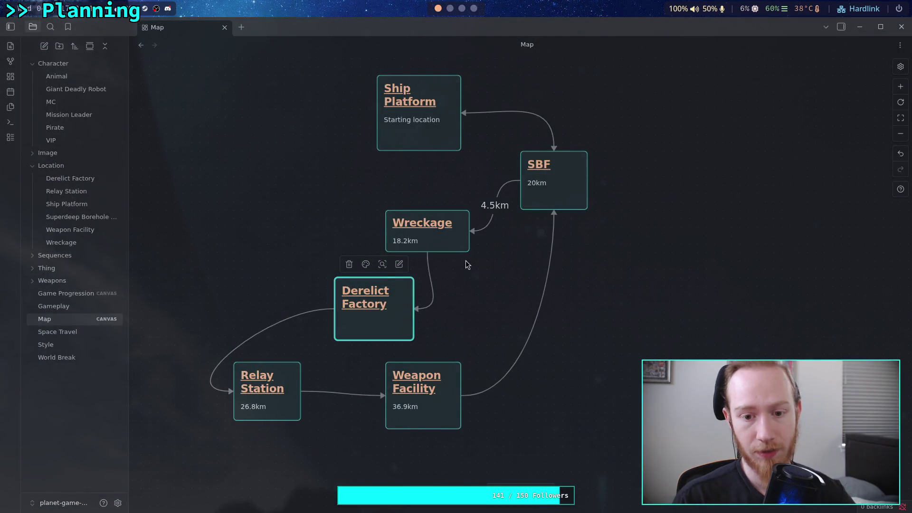
Drag Weapon Facility down-left and Derelict Factory right, then return to the Krita map
click(440, 413)
drag(439, 413, 389, 447)
mouse_move(403, 321)
mouse_down()
mouse_move(429, 328)
mouse_move(405, 334)
mouse_up()
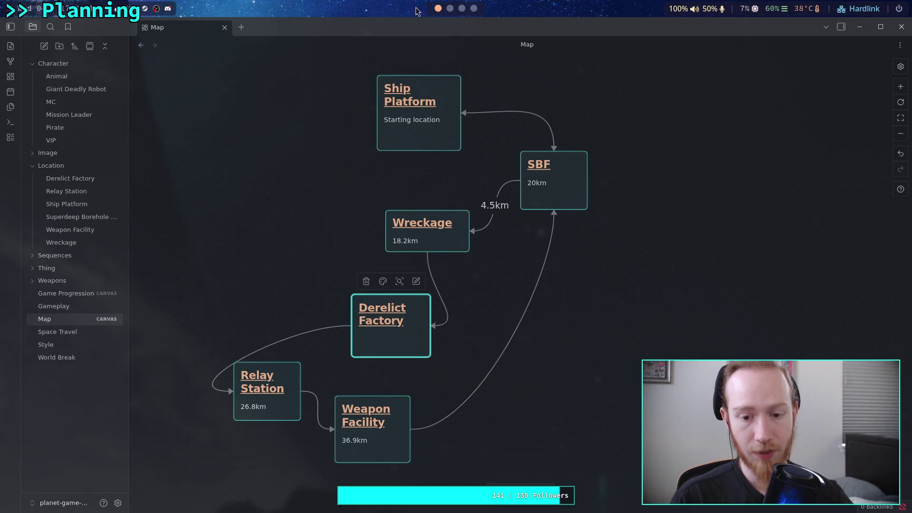
click(462, 9)
click(473, 9)
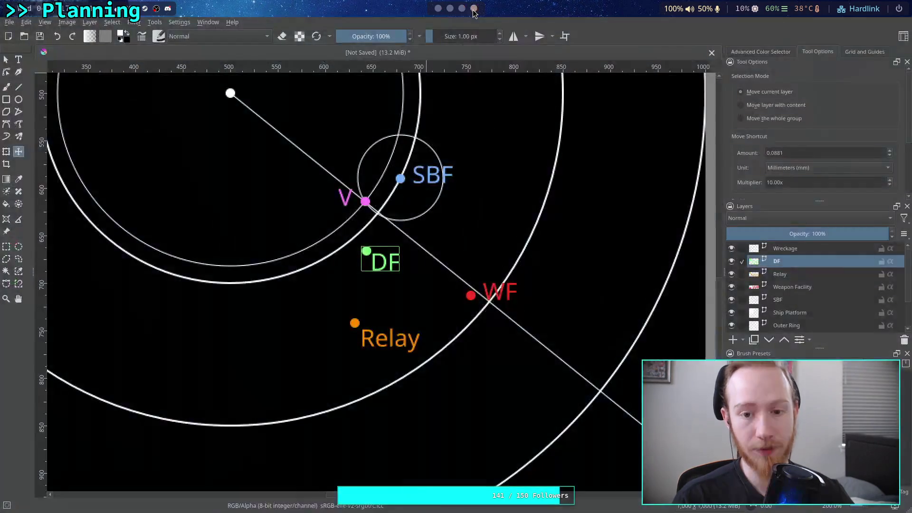
Move DF up onto the measured line past SBF and bring Relay up beside WF
drag(380, 252, 412, 247)
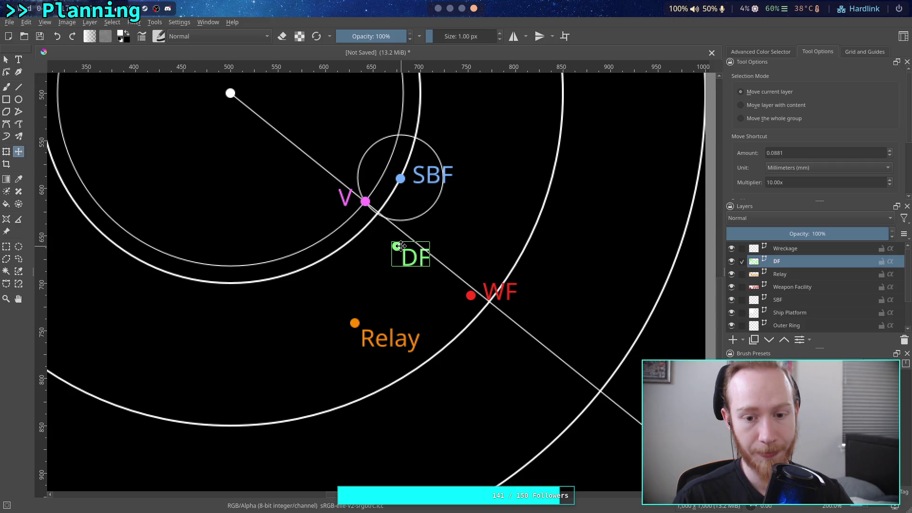
click(795, 272)
mouse_move(377, 333)
mouse_down()
mouse_move(435, 307)
mouse_move(411, 287)
mouse_up()
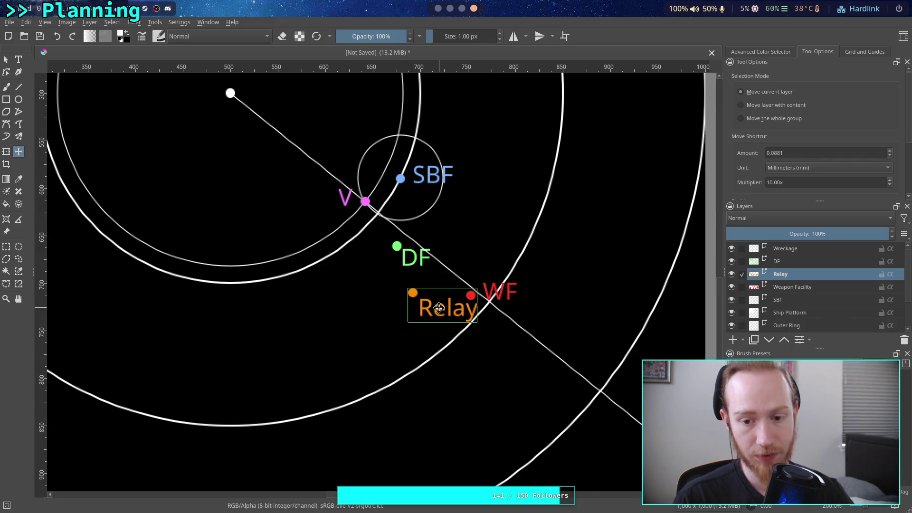
mouse_move(439, 307)
mouse_down()
mouse_move(477, 358)
mouse_move(435, 301)
mouse_up()
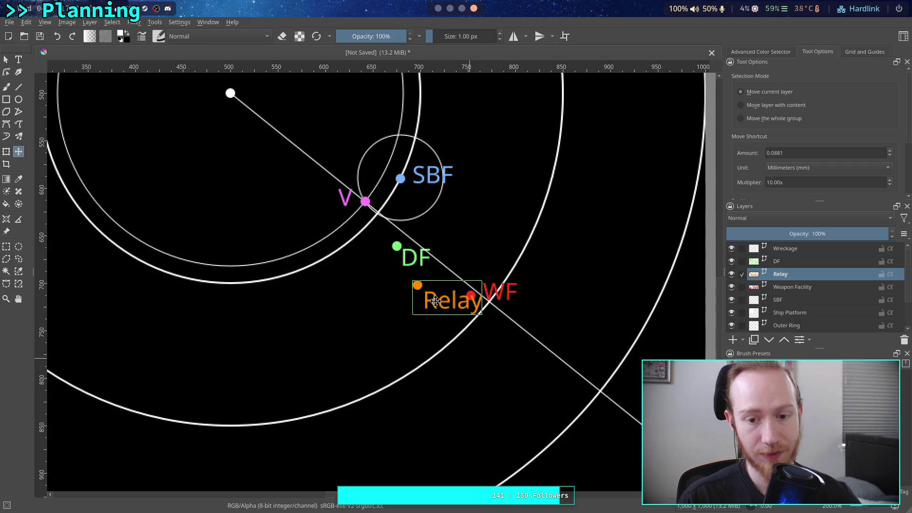
click(762, 264)
drag(461, 253, 499, 230)
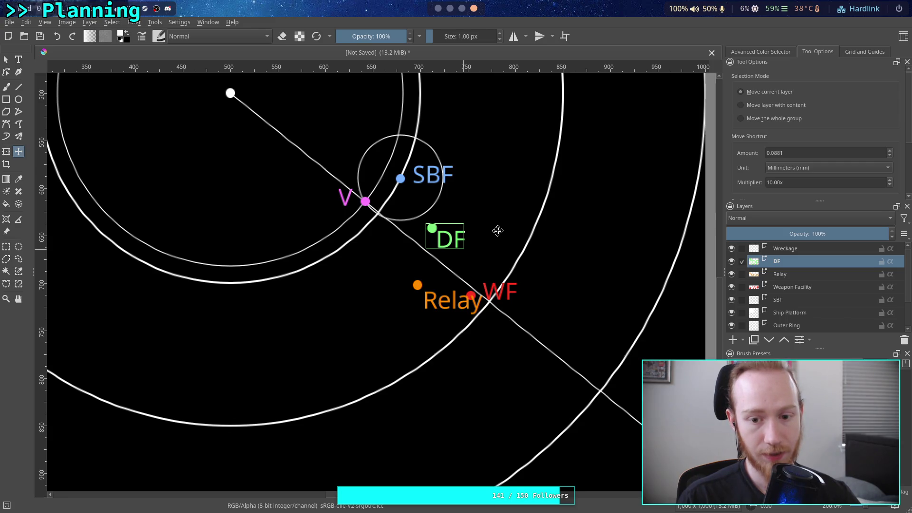
drag(498, 230, 481, 231)
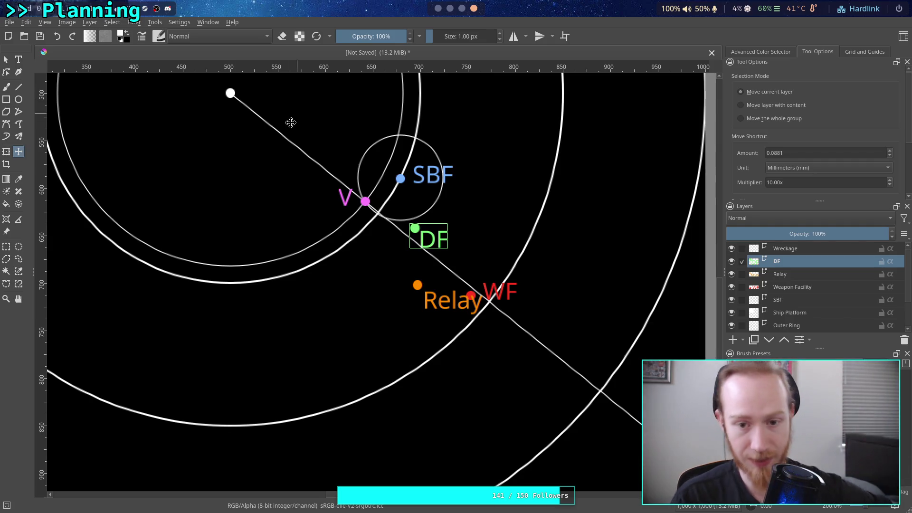
Settle Relay down-left beside WF with its text placed left of its dot
drag(267, 138, 252, 171)
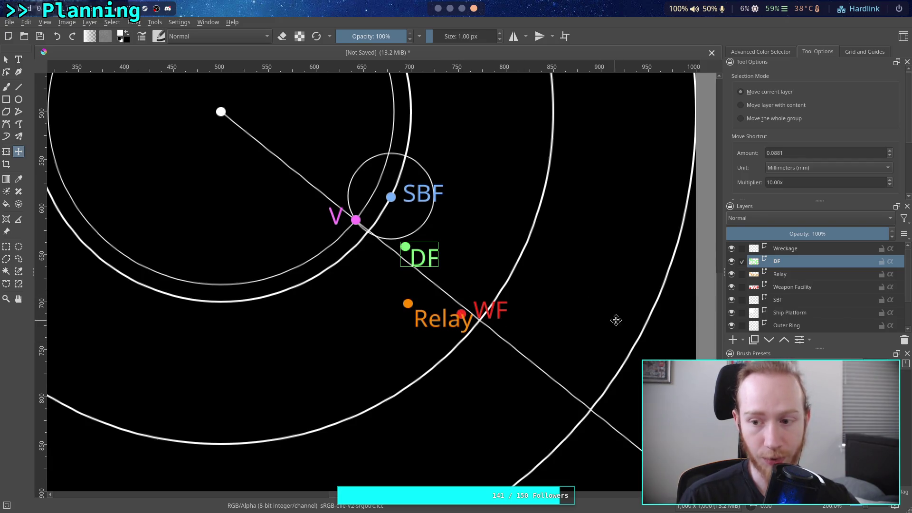
click(811, 287)
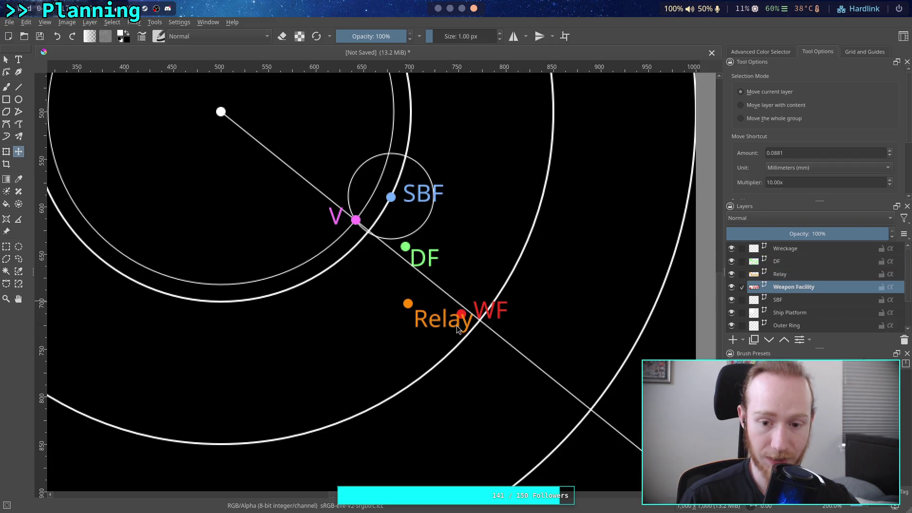
click(795, 274)
drag(449, 325, 436, 335)
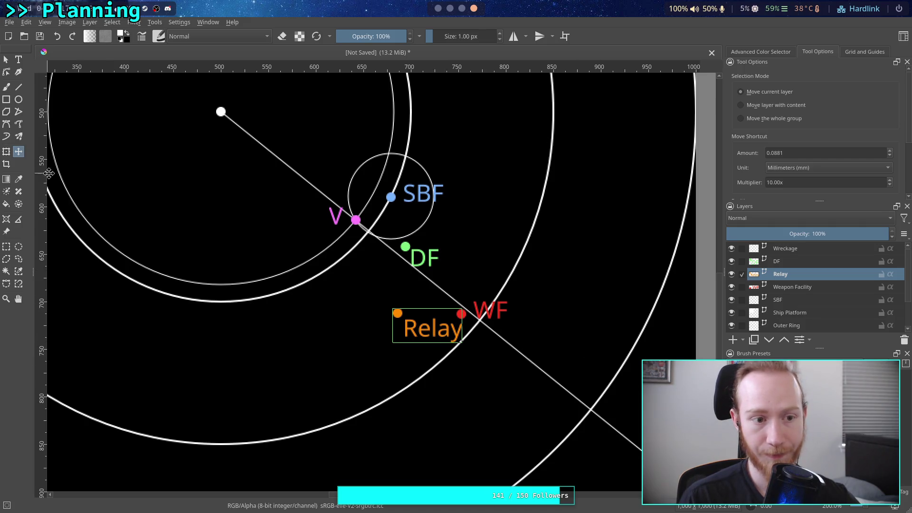
click(6, 61)
click(434, 330)
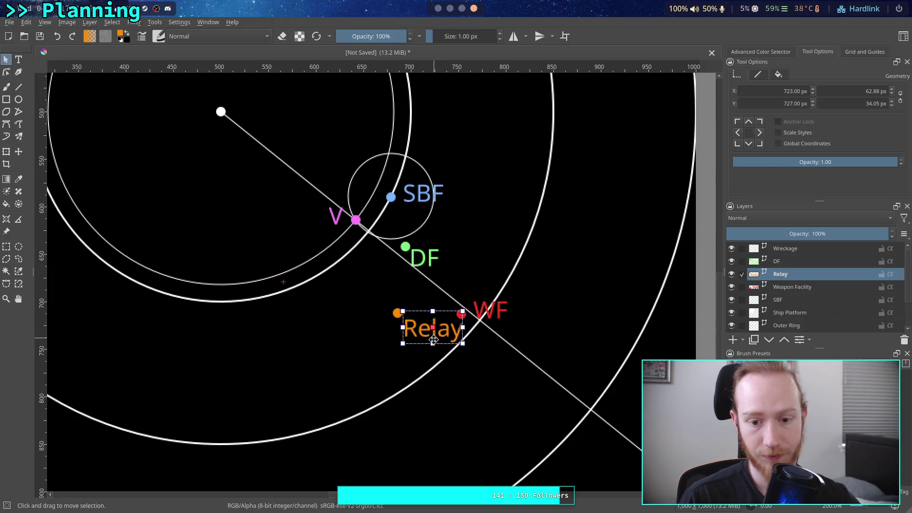
drag(433, 335, 392, 338)
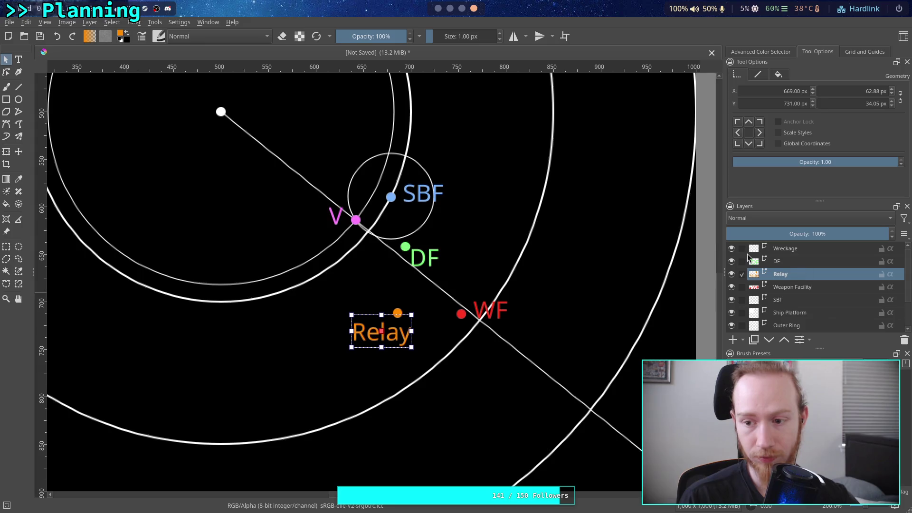
click(19, 151)
drag(373, 279, 382, 277)
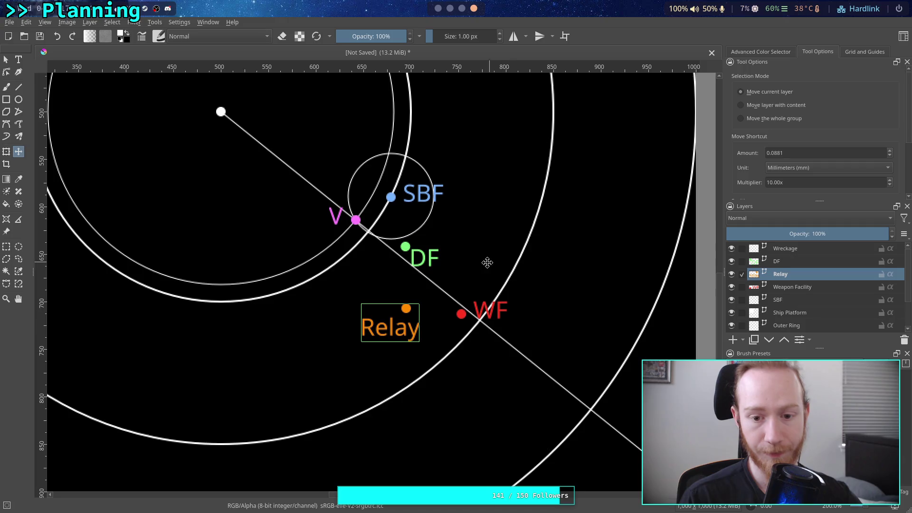
Check which line the Wreckage layer holds by toggling its visibility, then make it active
click(787, 290)
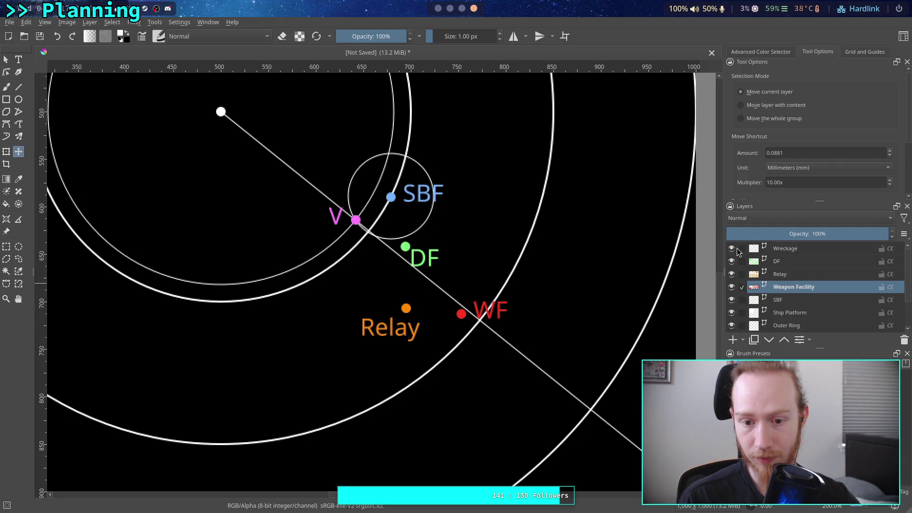
click(732, 249)
click(821, 251)
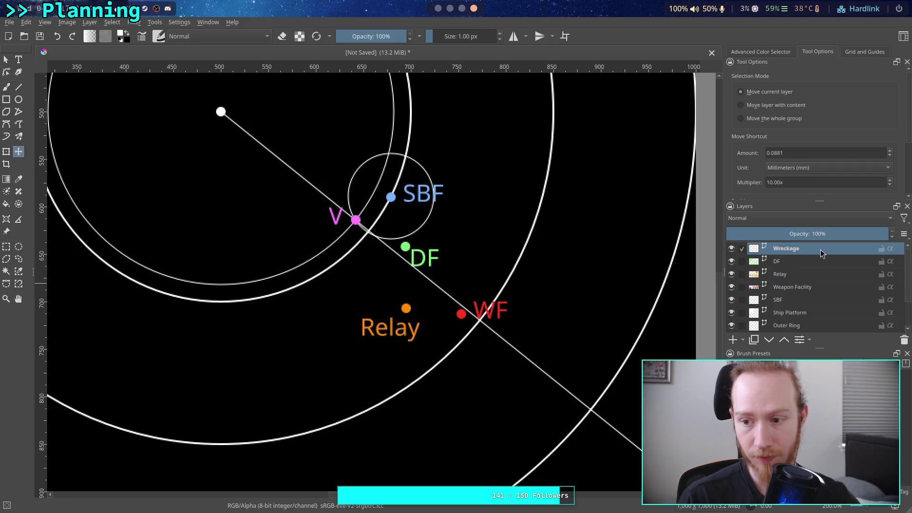
click(6, 62)
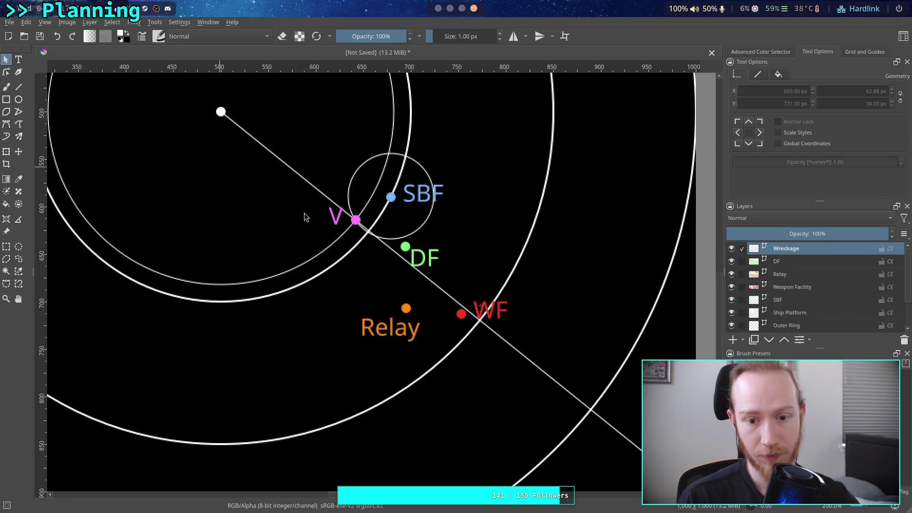
Delete the long diagonal measurement line and the thin inner ring on the SBF layer
click(439, 290)
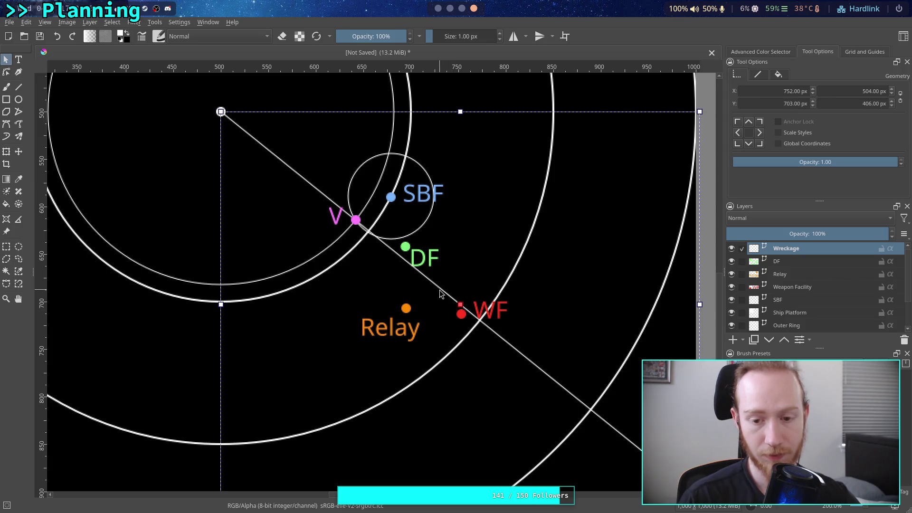
key(Delete)
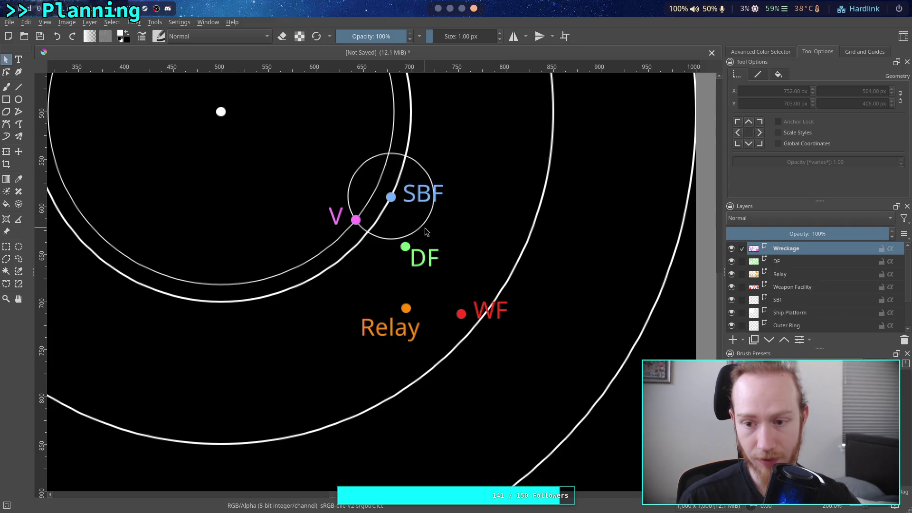
click(791, 300)
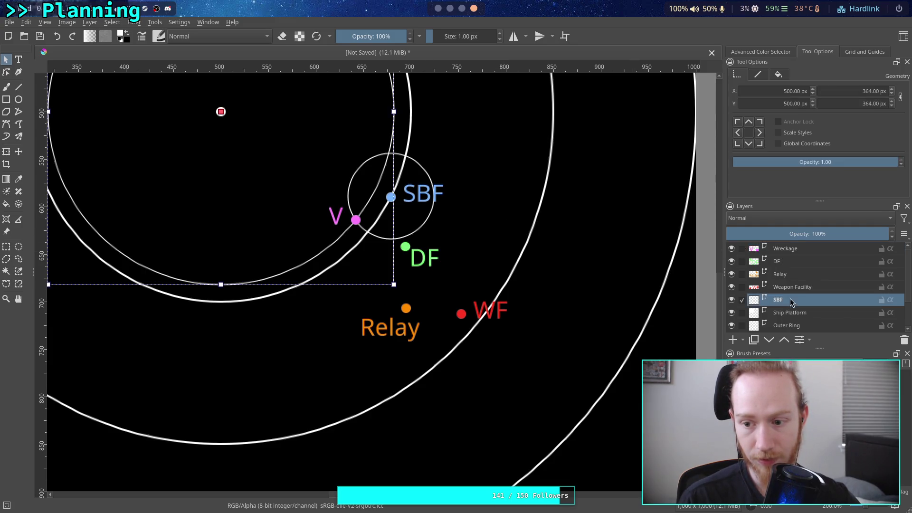
click(518, 250)
click(318, 256)
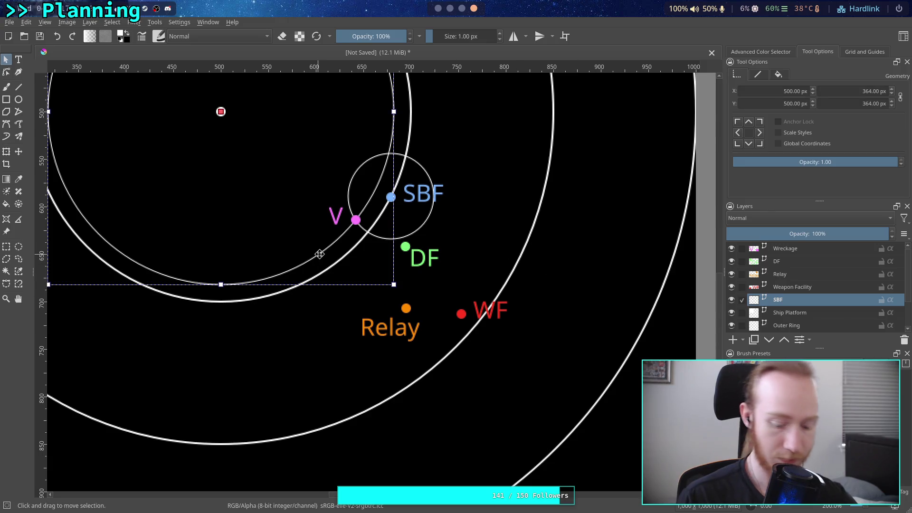
click(319, 255)
key(Delete)
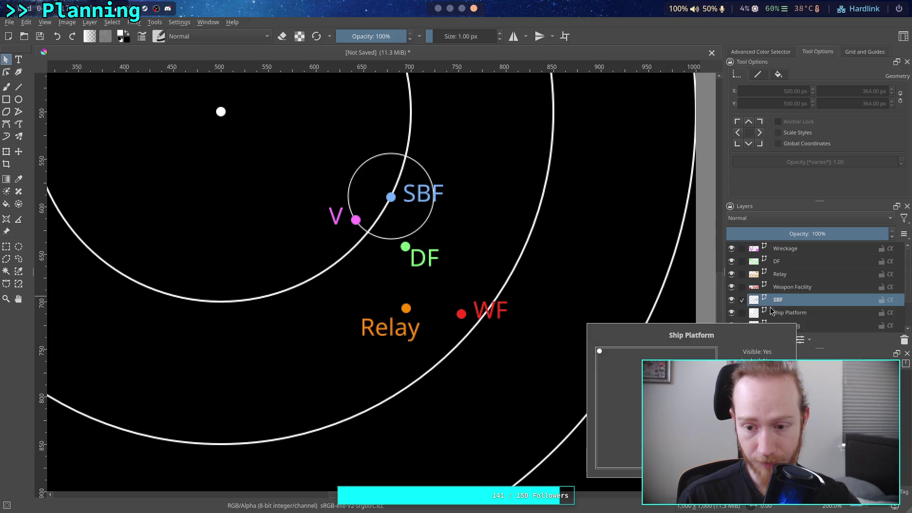
Delete the thin guide circle drawn around the SBF point
click(391, 237)
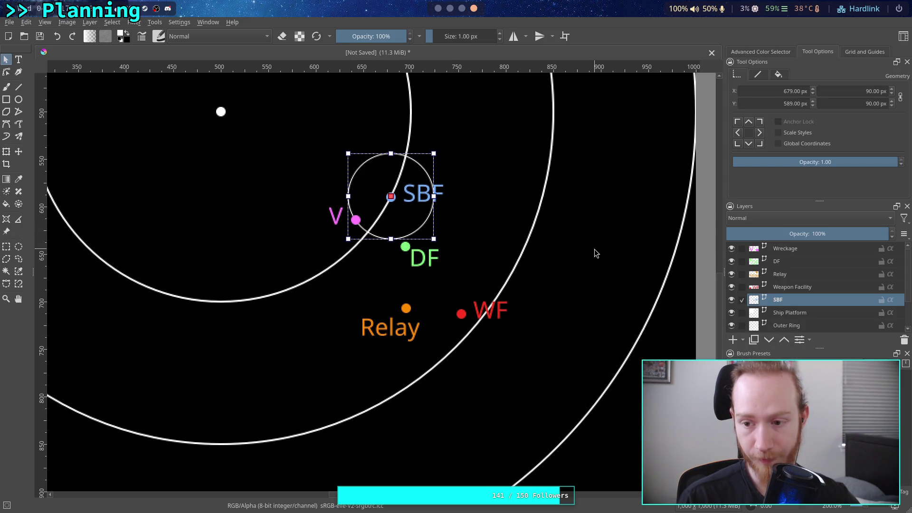
key(Delete)
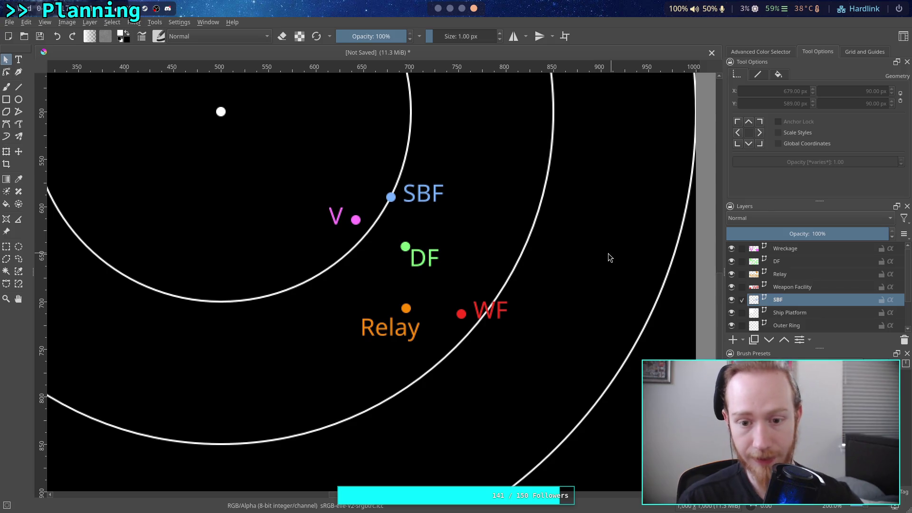
scroll(607, 253, up, 2)
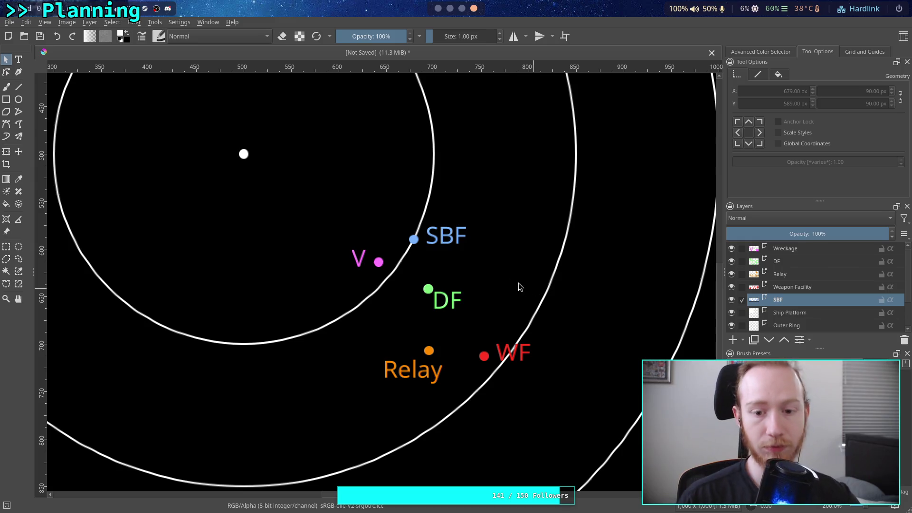
scroll(518, 285, up, 2)
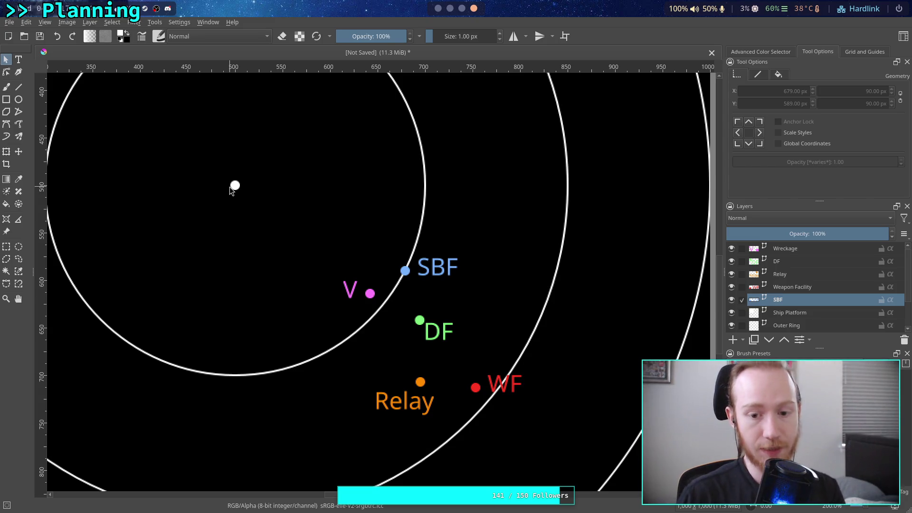
scroll(496, 344, up, 1)
scroll(428, 300, up, 1)
scroll(449, 305, up, 1)
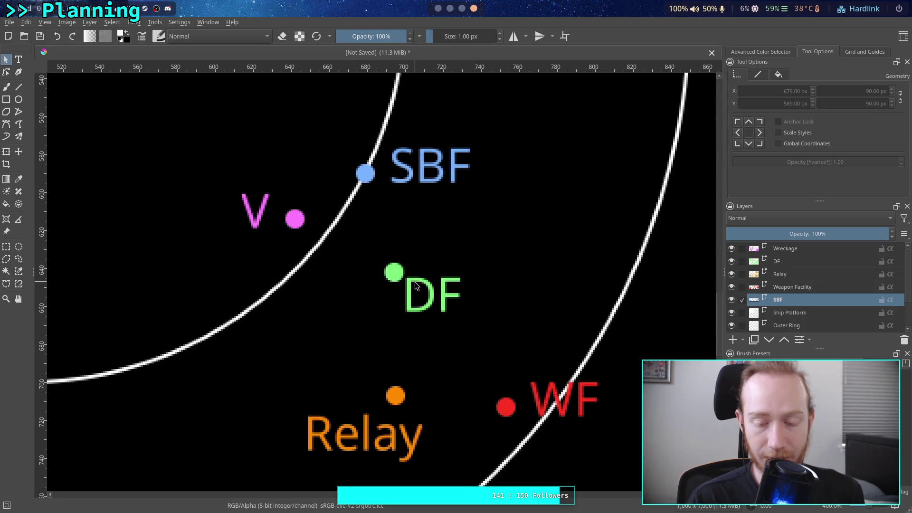
drag(367, 247, 483, 336)
drag(367, 252, 517, 336)
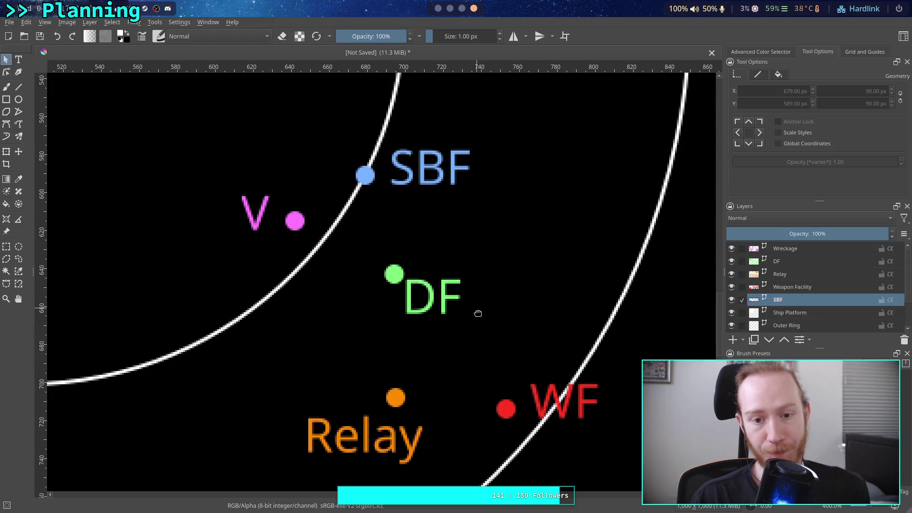
scroll(477, 314, down, 2)
scroll(470, 298, down, 1)
scroll(539, 310, up, 1)
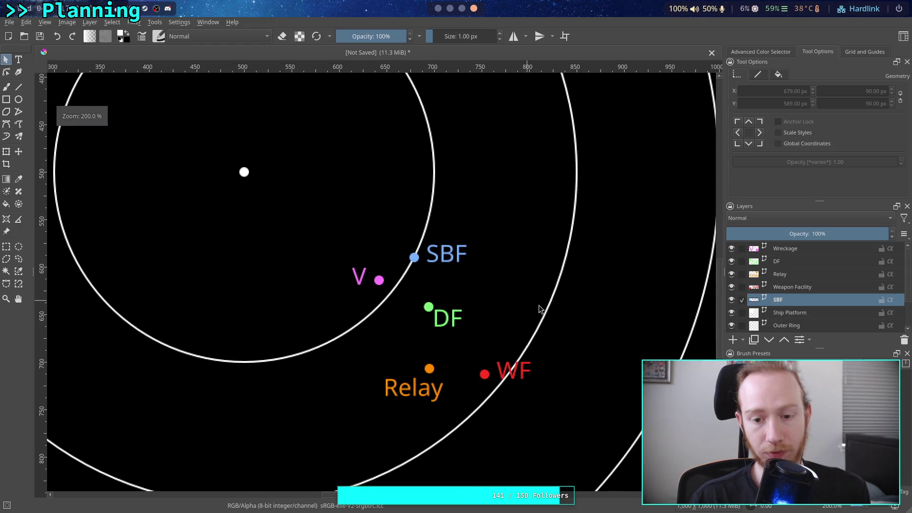
scroll(553, 310, down, 2)
scroll(554, 319, down, 1)
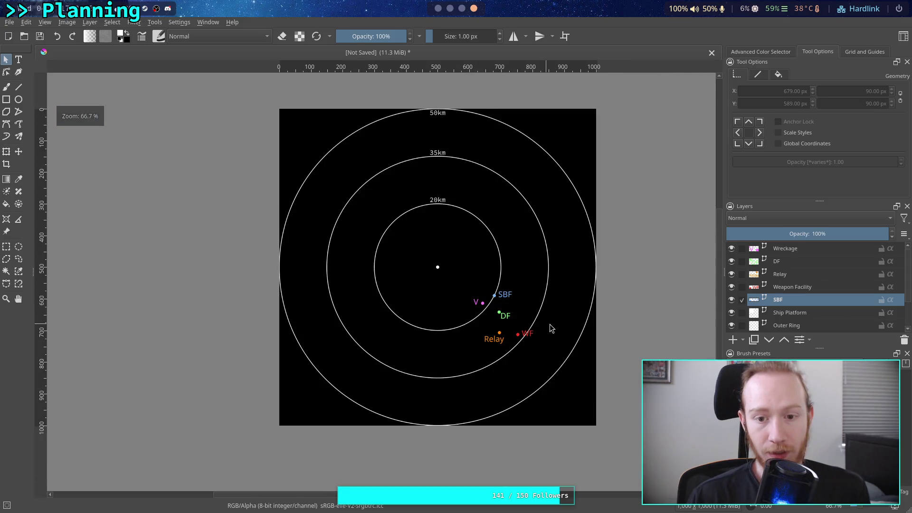
scroll(557, 327, up, 1)
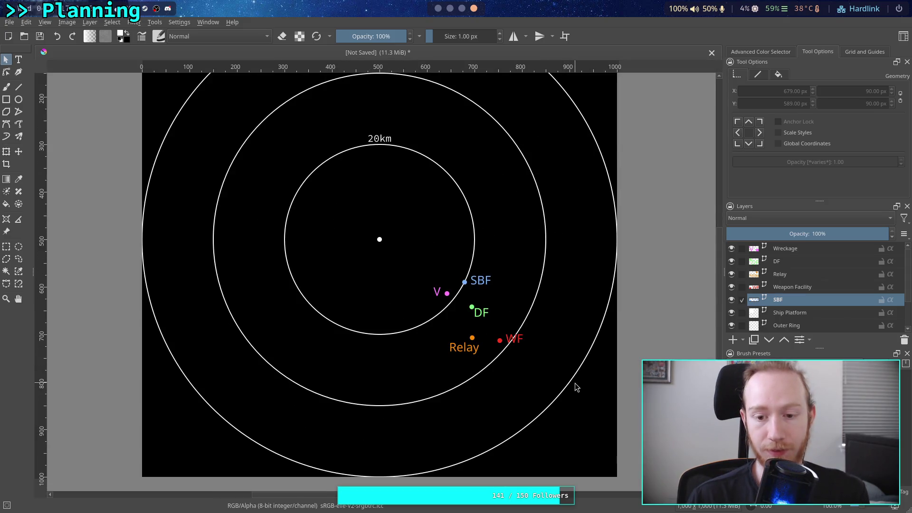
scroll(576, 381, up, 1)
scroll(576, 380, up, 1)
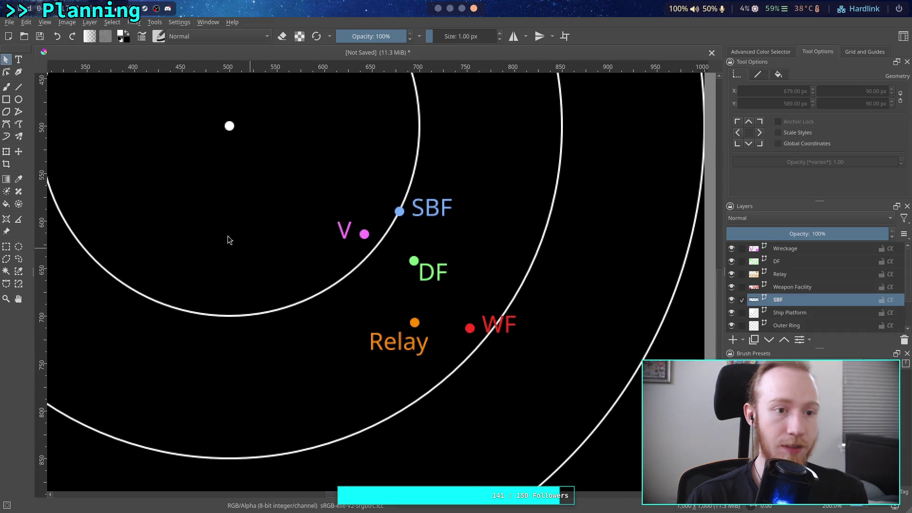
drag(365, 251, 367, 278)
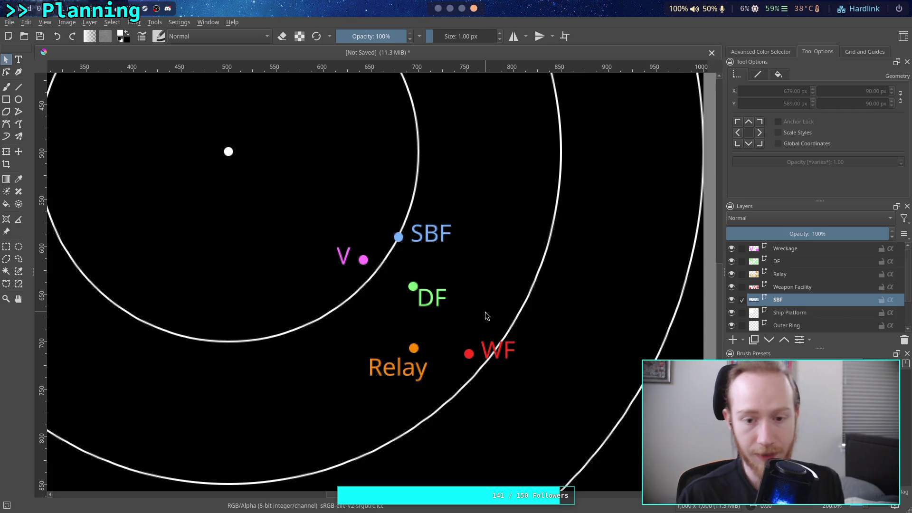
scroll(418, 277, up, 1)
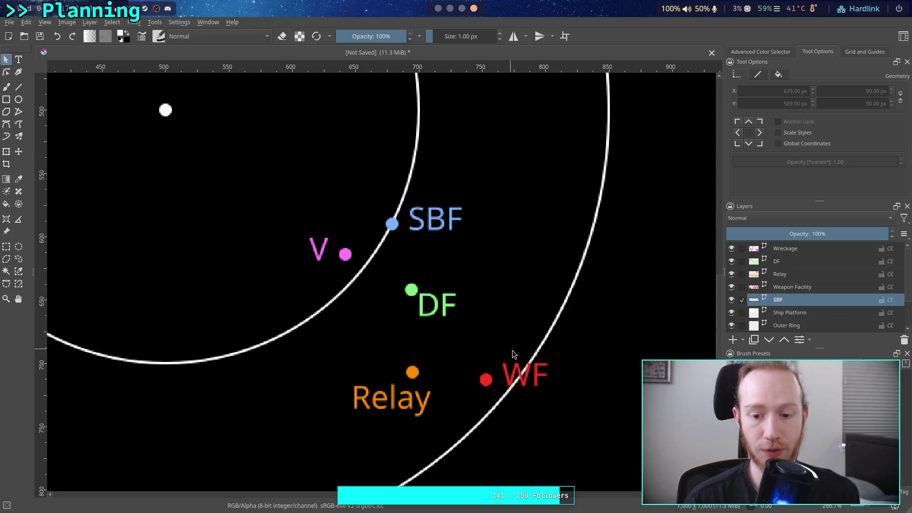
click(803, 287)
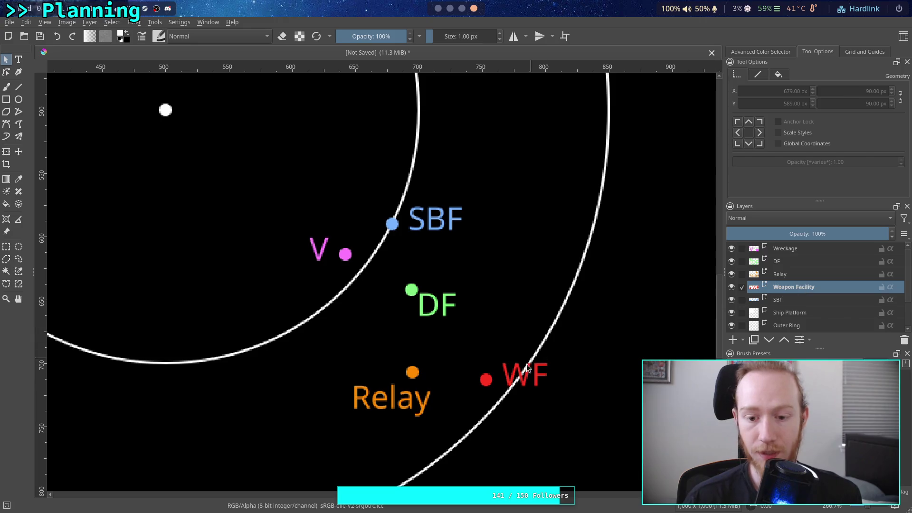
scroll(495, 318, down, 1)
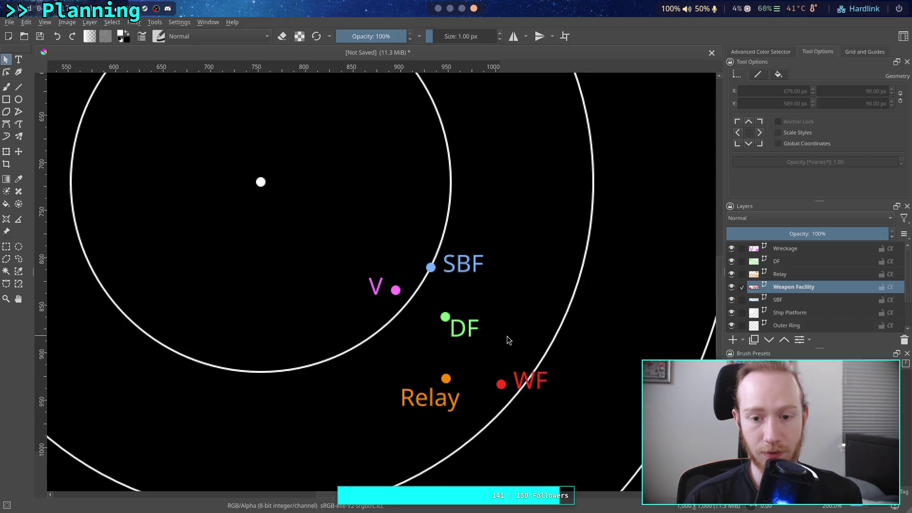
scroll(506, 335, down, 1)
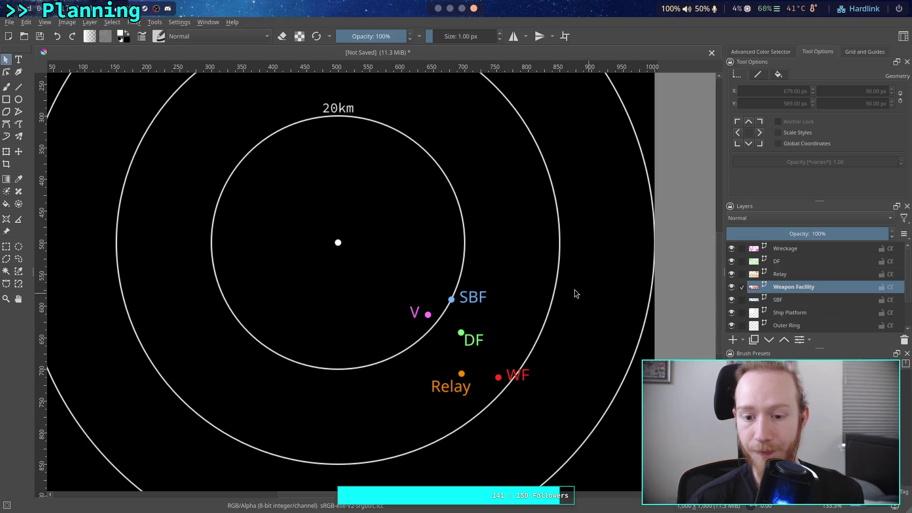
scroll(575, 293, up, 1)
scroll(501, 261, up, 1)
drag(454, 325, 476, 297)
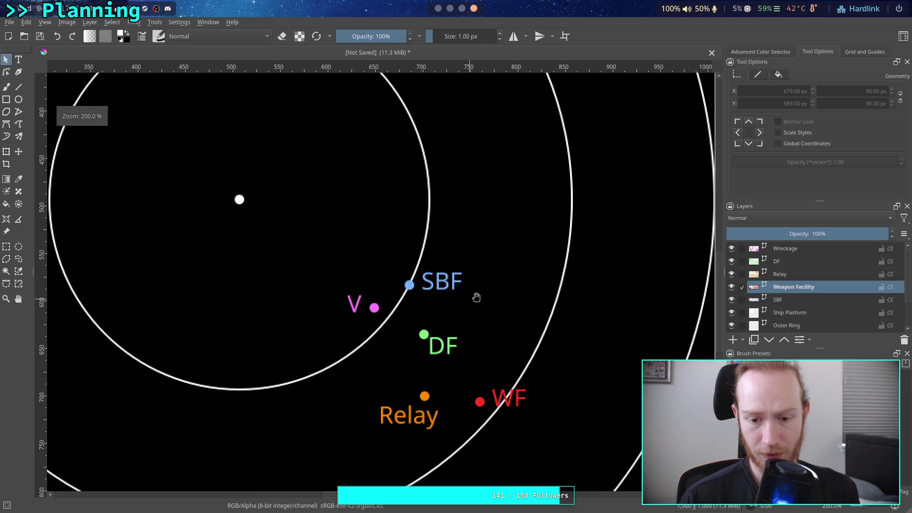
click(789, 261)
click(518, 337)
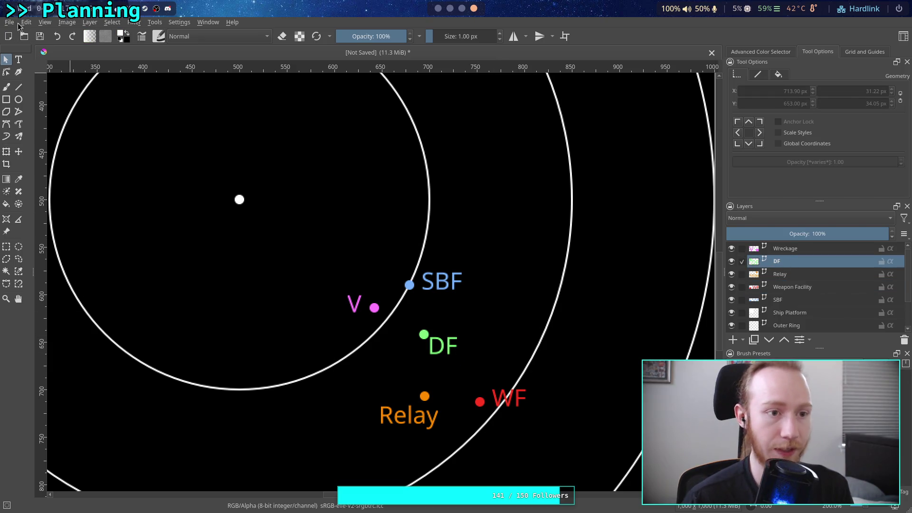
Dismiss the first save dialog, then save the orbital map as map.kra
click(9, 22)
click(49, 84)
key(Escape)
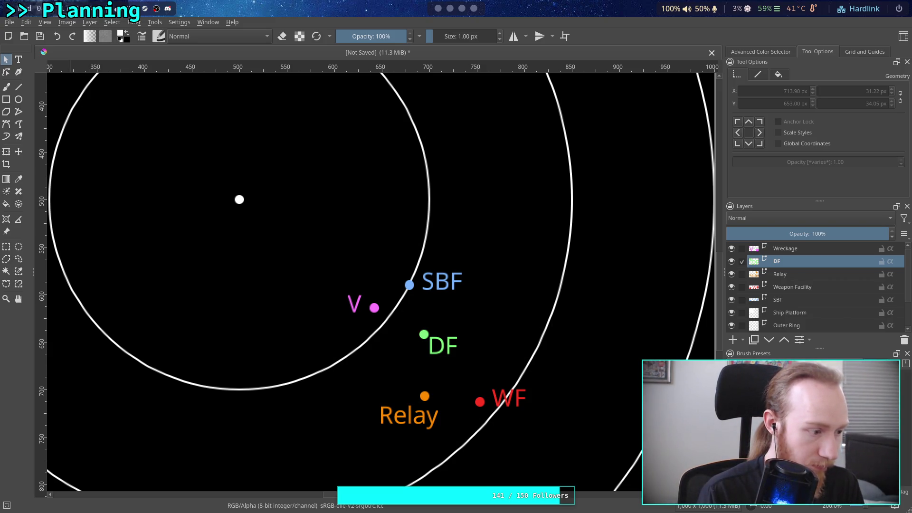
key(ctrl+s)
drag(443, 303, 437, 280)
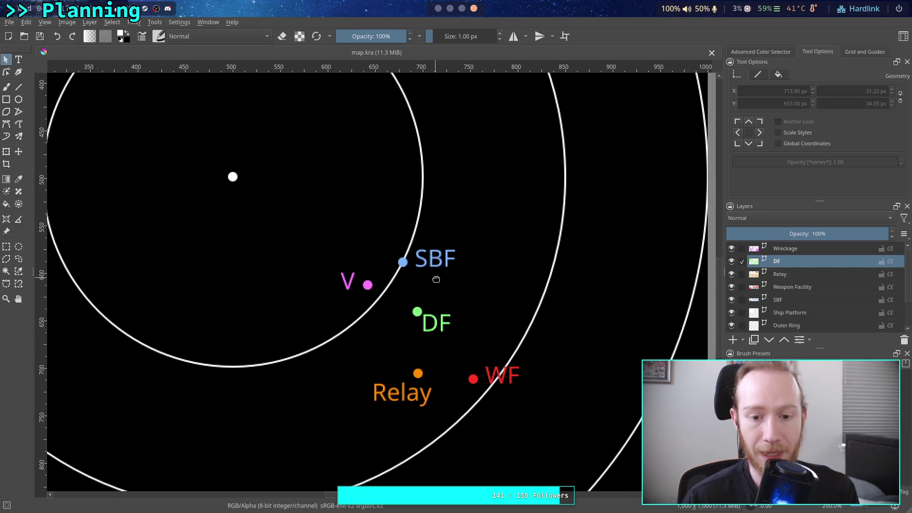
key(v)
scroll(354, 290, up, 1)
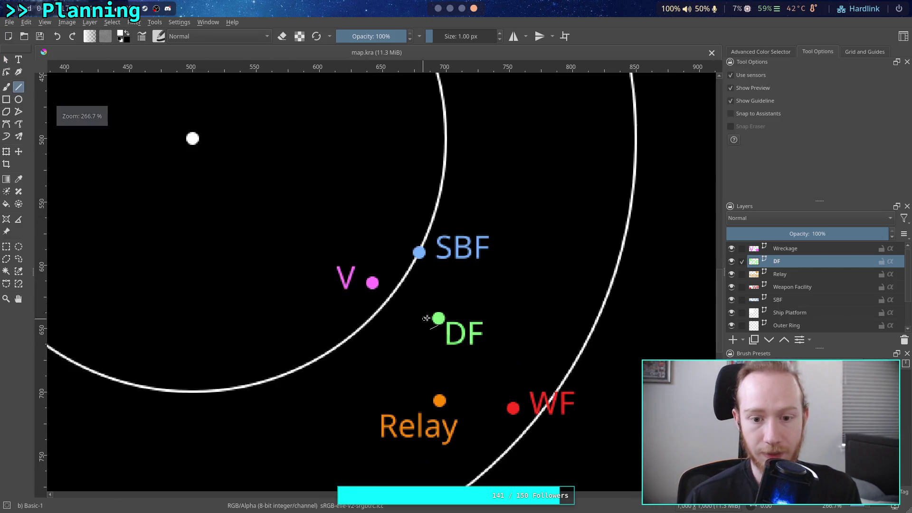
Add a new vector layer above Ship Platform, discarding an unwanted paint layer
drag(426, 319, 401, 294)
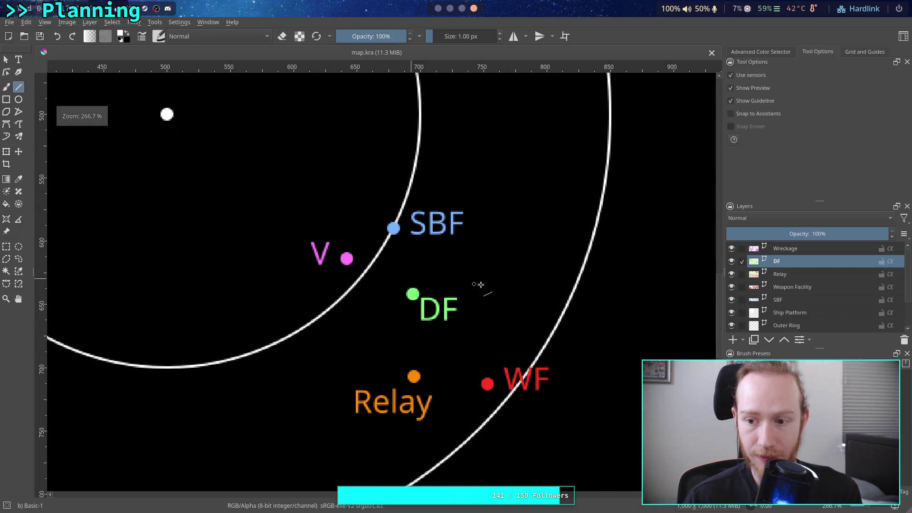
click(797, 314)
click(734, 341)
click(905, 342)
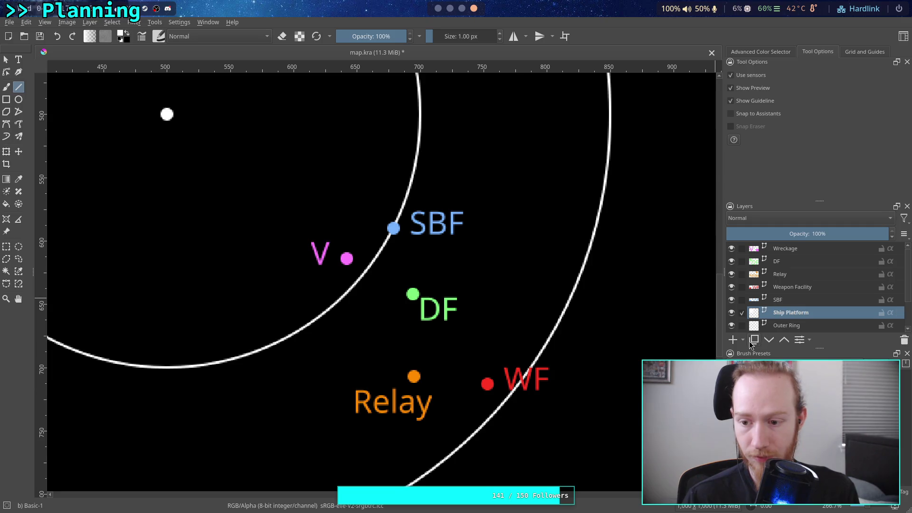
key(shift+Insert)
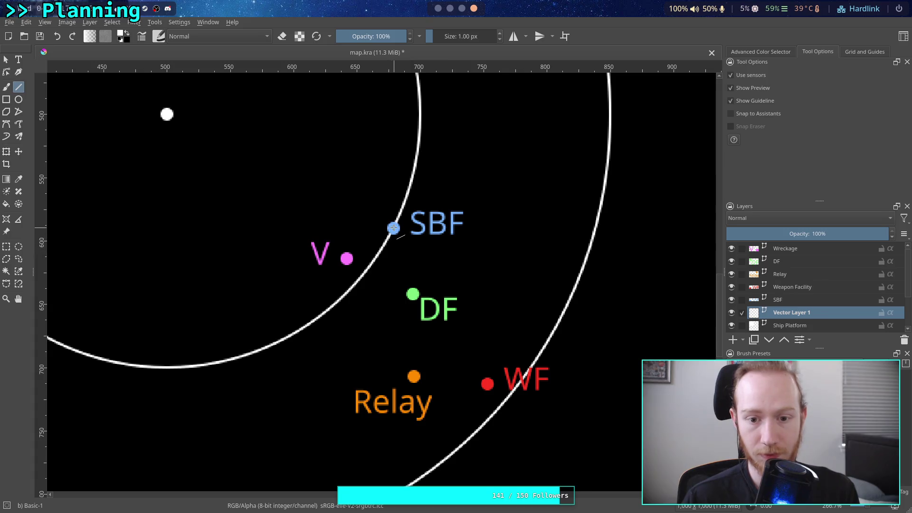
Draw a white line from the SBF dot to the V dot, about 44 px long, and head to Obsidian
drag(394, 227, 354, 253)
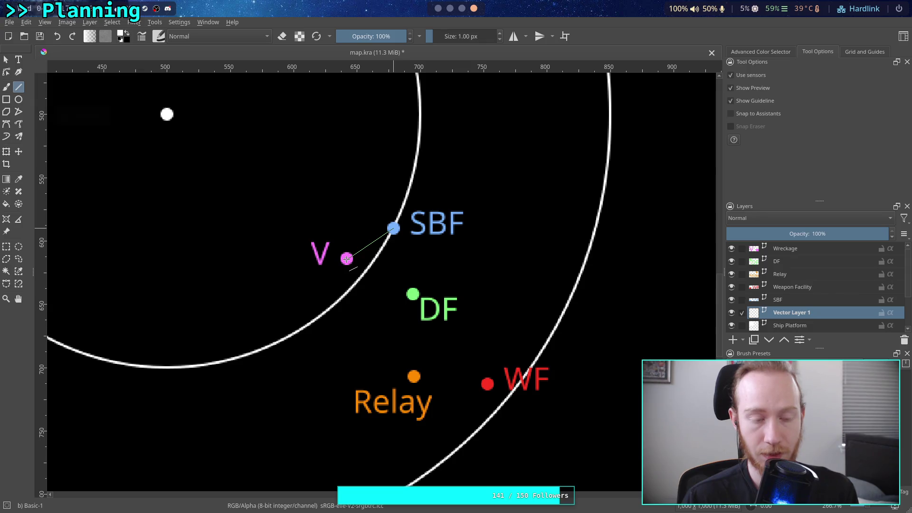
drag(393, 228, 346, 259)
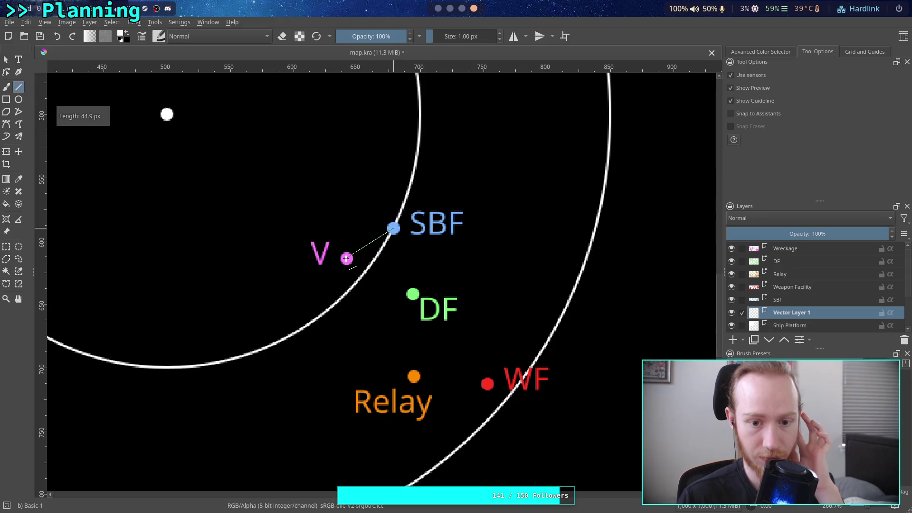
drag(346, 259, 347, 258)
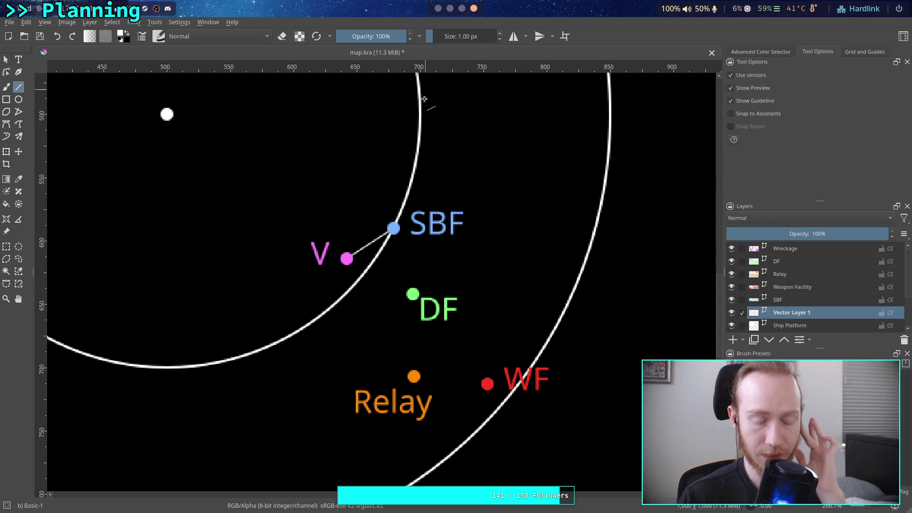
scroll(391, 231, up, 3)
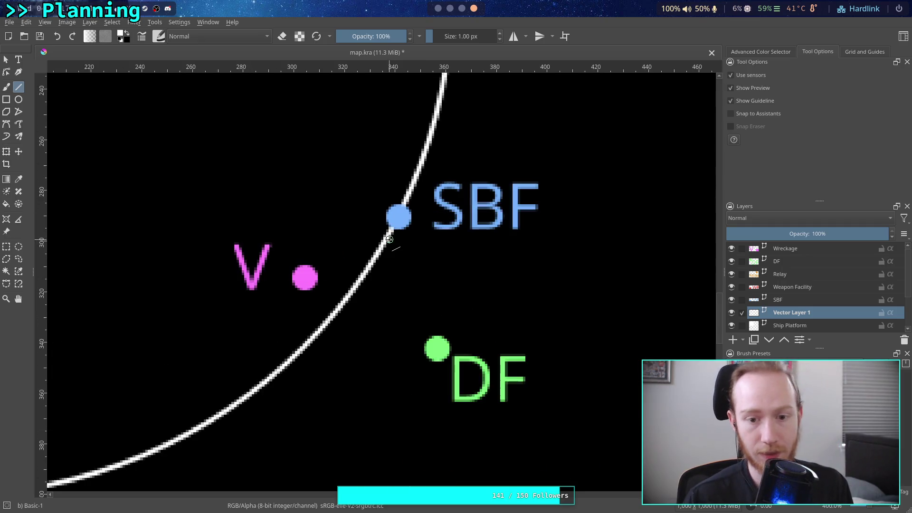
drag(396, 217, 305, 279)
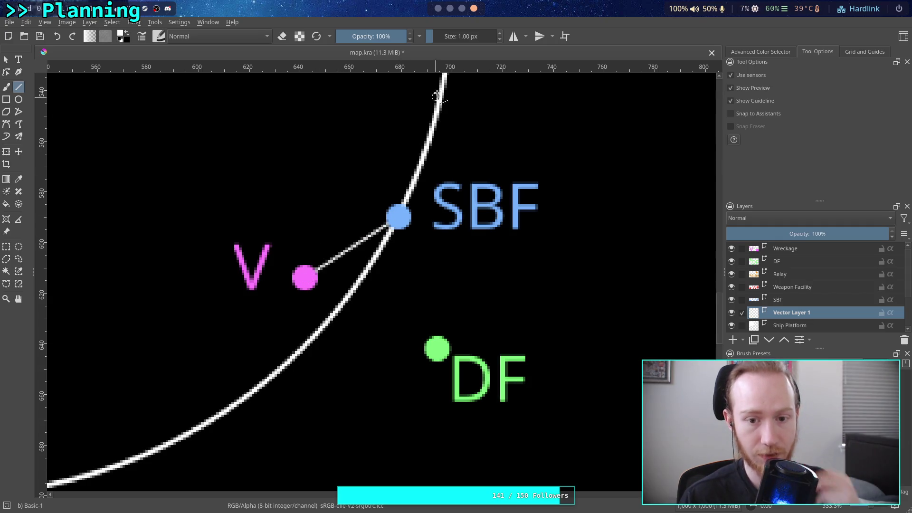
click(438, 8)
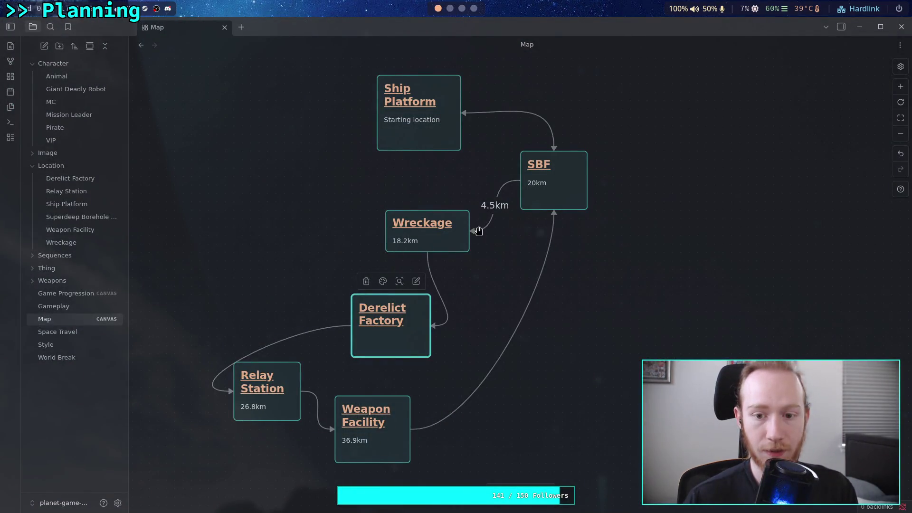
Change the SBF–Wreckage link's distance label from 4.5km to 4.4km
double_click(494, 206)
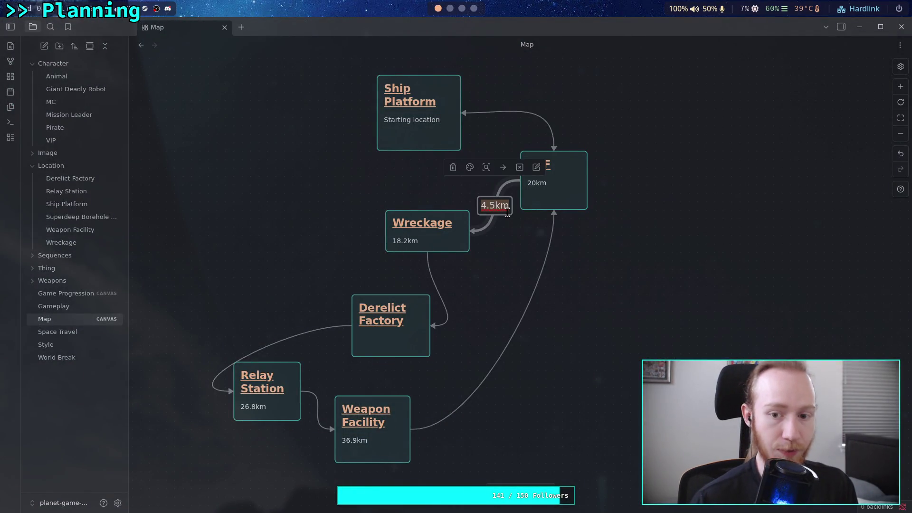
key(End)
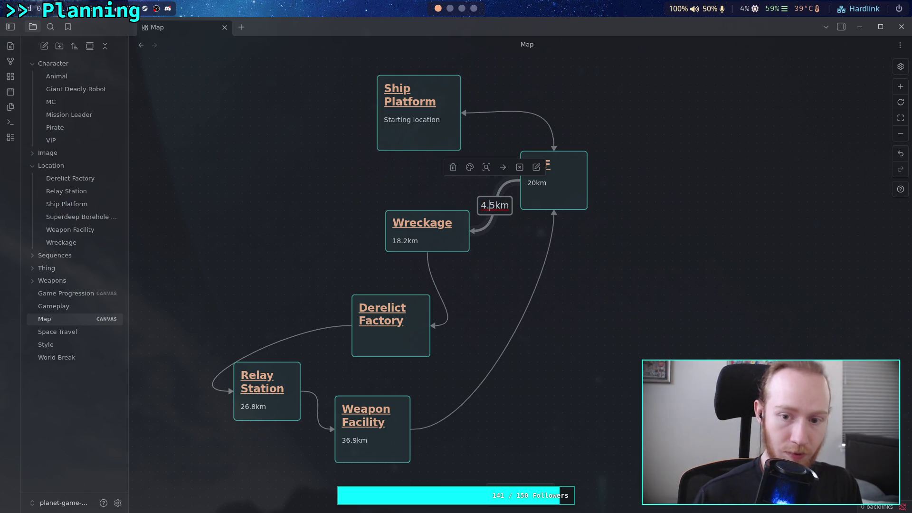
key(Left)
key(Left)
key(BackSpace)
text(4)
click(479, 277)
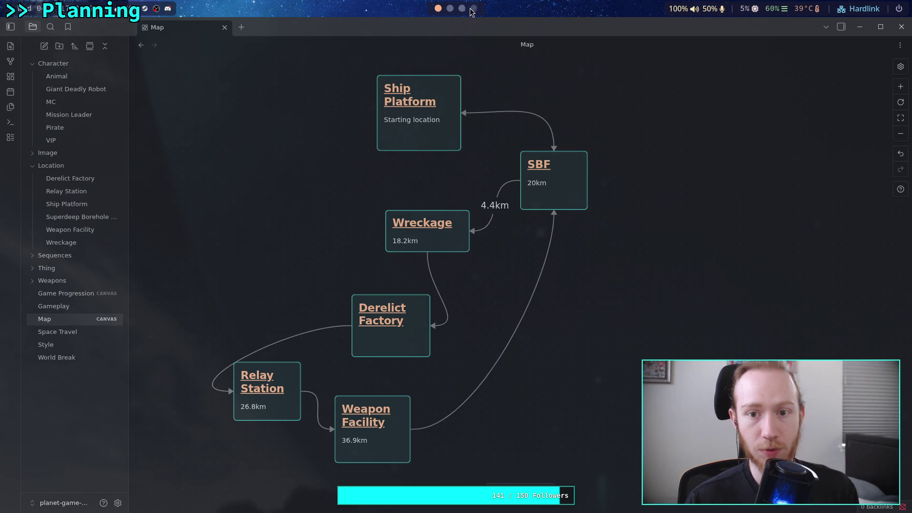
Check the Relay and W points in Krita, then select the Wreckage–Derelict Factory link
click(472, 9)
mouse_move(306, 276)
mouse_down()
mouse_move(276, 168)
mouse_move(409, 242)
mouse_up()
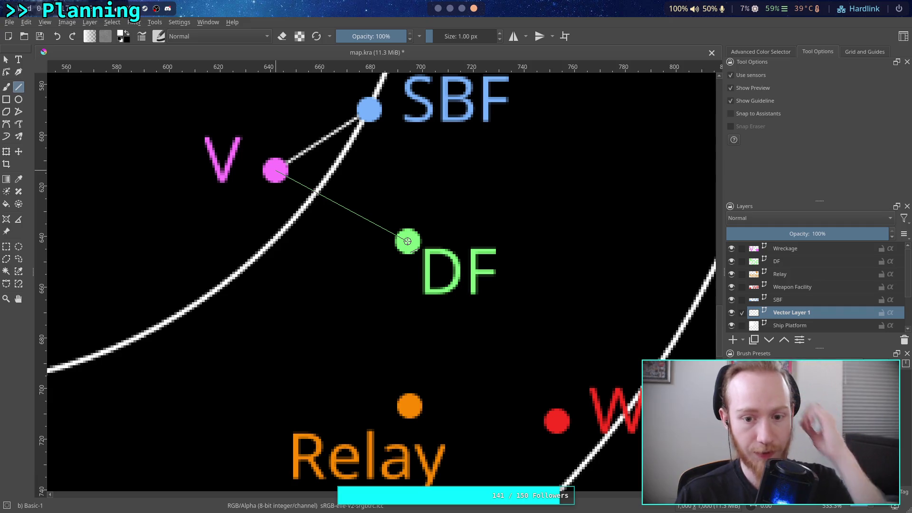
click(462, 9)
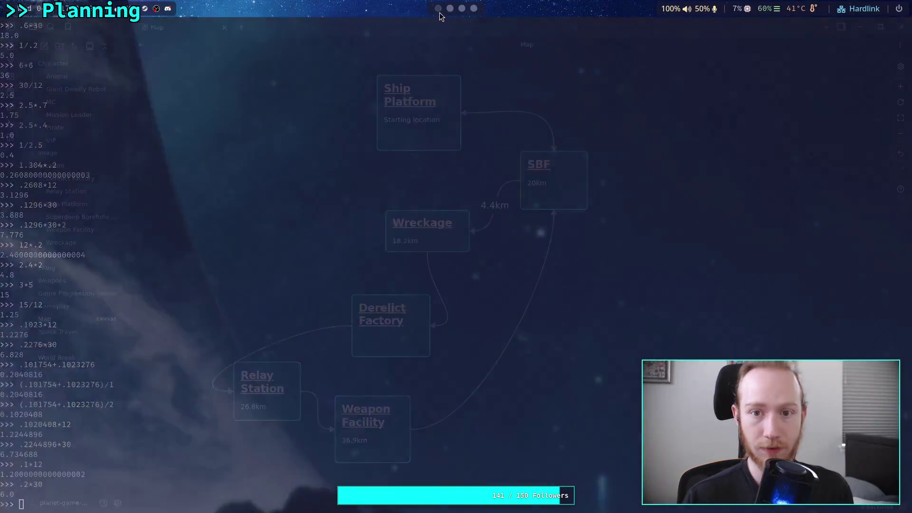
click(441, 292)
text(5.9)
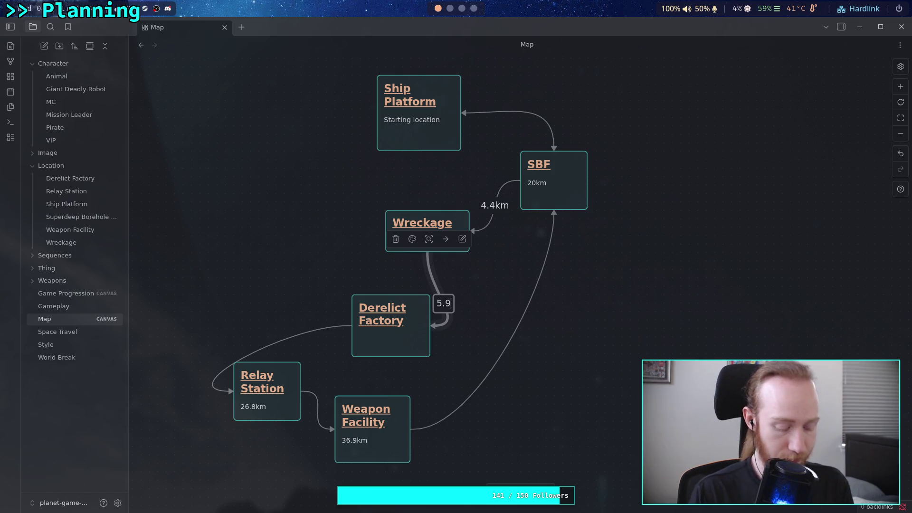
text(km)
Label the Wreckage–Derelict Factory link 5.9km and shift the Derelict Factory card left
key(BackSpace)
key(BackSpace)
click(456, 337)
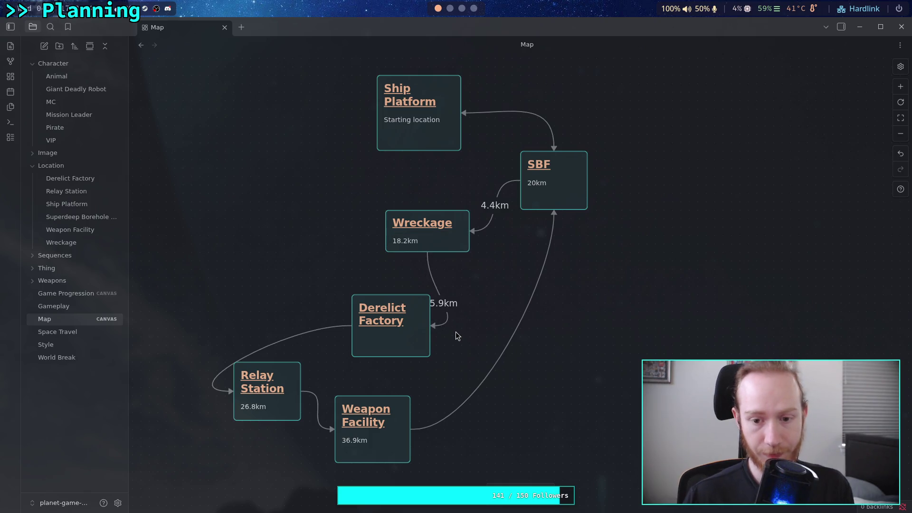
drag(412, 333, 378, 333)
click(434, 311)
mouse_move(373, 335)
mouse_down()
mouse_move(357, 327)
mouse_move(385, 347)
mouse_up()
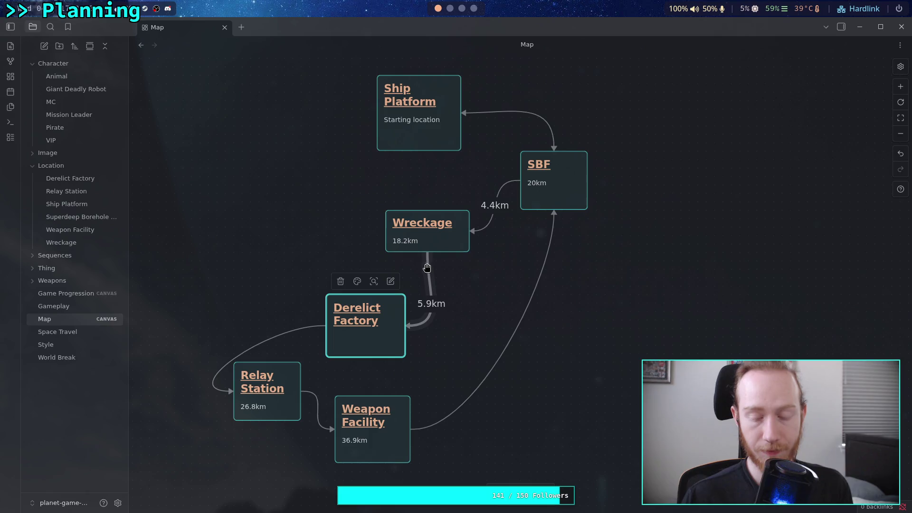
Reattach the Derelict Factory links to the top anchors of Derelict Factory and Relay Station
mouse_move(408, 327)
mouse_down()
mouse_move(366, 293)
mouse_move(424, 321)
mouse_up()
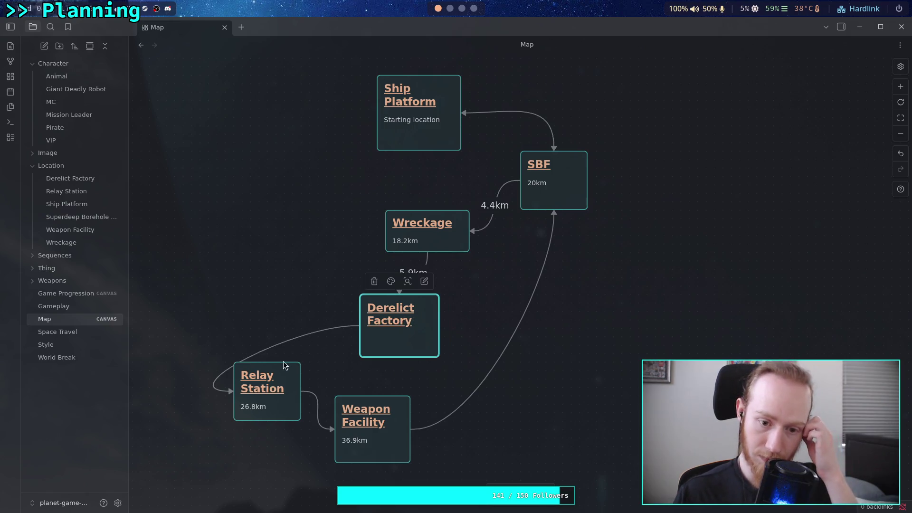
drag(224, 388, 253, 366)
mouse_move(301, 392)
drag(332, 433, 333, 430)
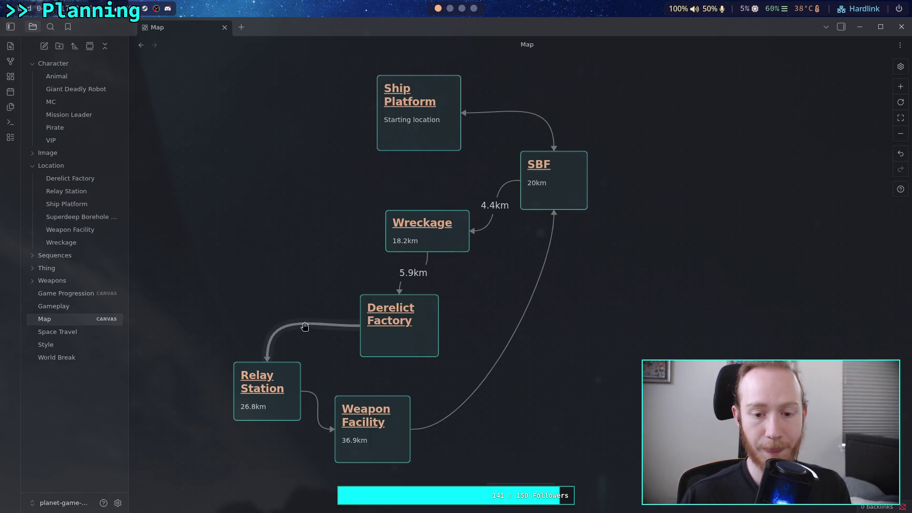
In Krita, draw a measuring line from DF down to Relay, then return to Obsidian
click(474, 8)
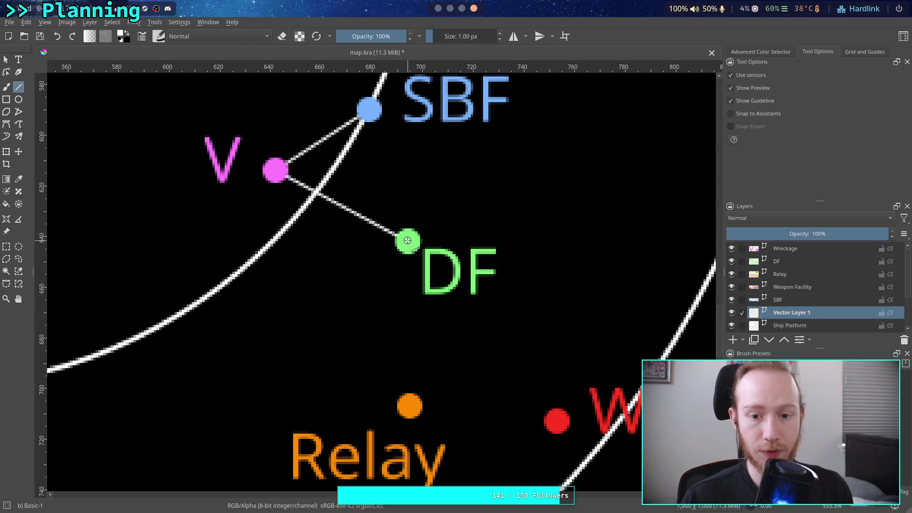
drag(407, 240, 409, 407)
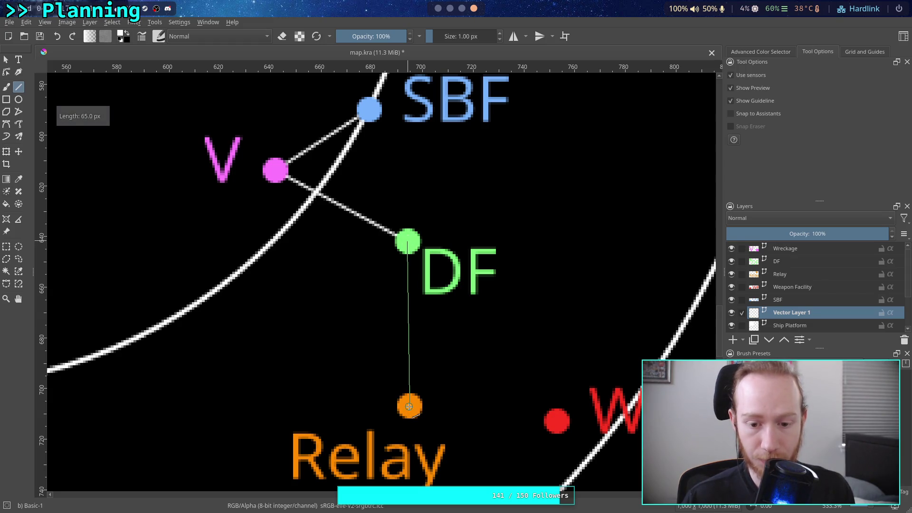
drag(409, 406, 410, 407)
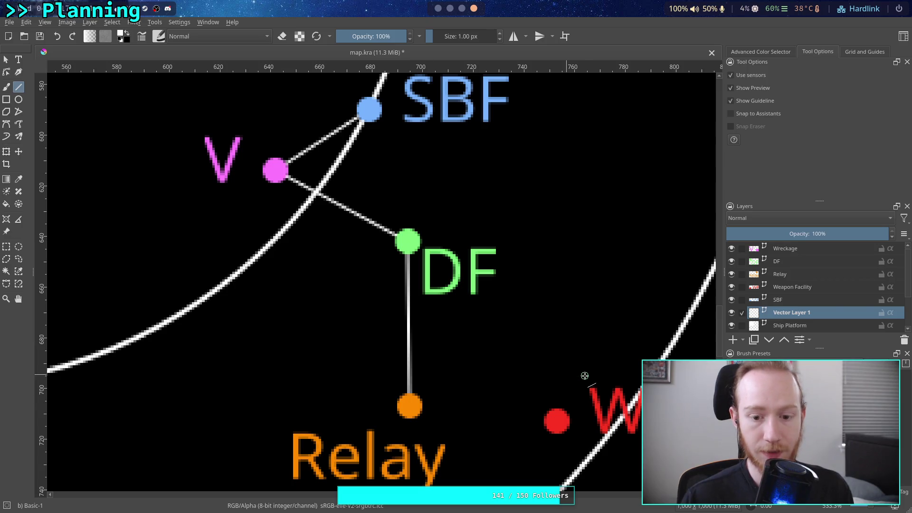
scroll(428, 74, down, 3)
click(438, 9)
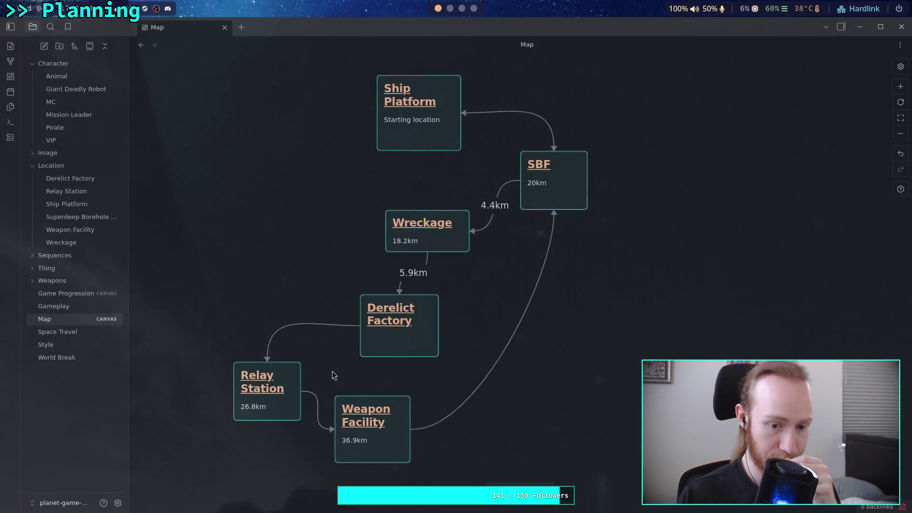
Label the Derelict Factory–Relay Station link 6.5km and move Weapon Facility right
click(297, 325)
double_click(297, 325)
text(6.)
text(km)
key(BackSpace)
key(BackSpace)
text(km)
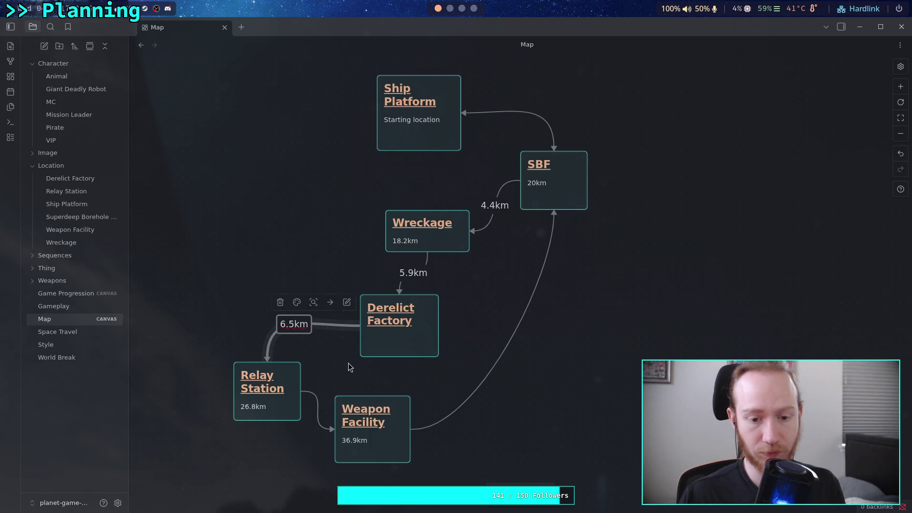
click(326, 369)
mouse_move(373, 443)
mouse_down()
mouse_move(423, 443)
mouse_move(423, 465)
mouse_up()
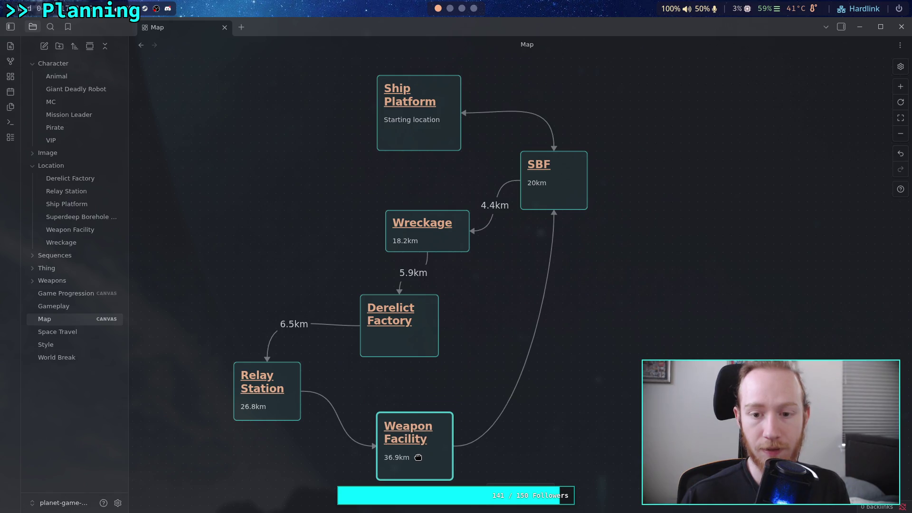
In Krita, draw a measuring line from Relay to WF, then return to Obsidian
click(474, 8)
scroll(456, 295, down, 2)
scroll(345, 332, up, 2)
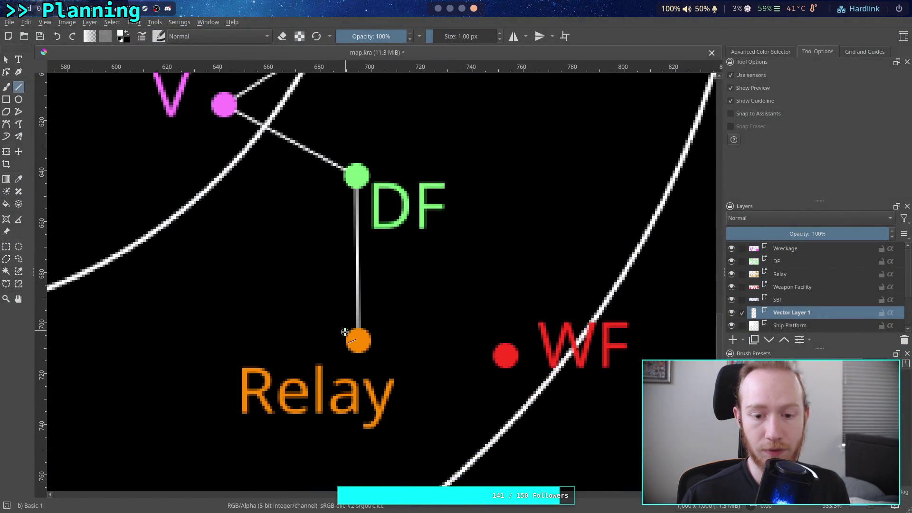
drag(358, 340, 505, 355)
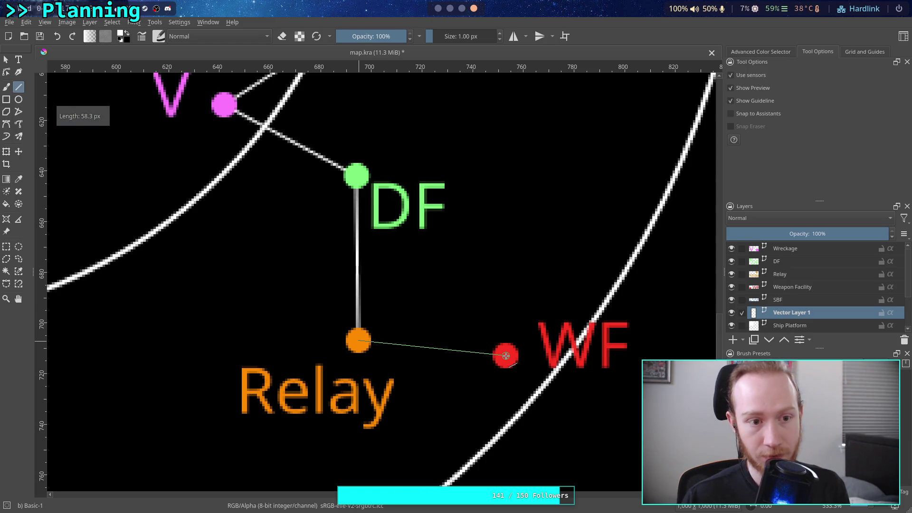
drag(506, 354, 505, 355)
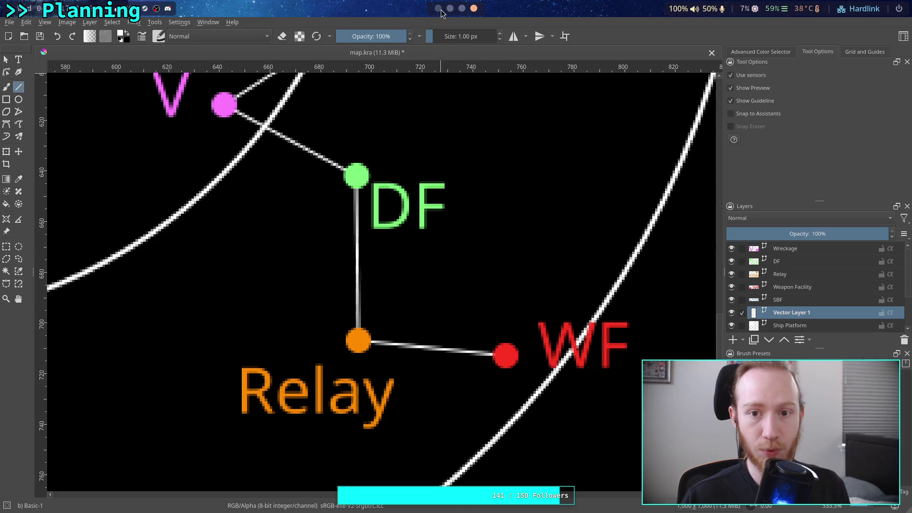
click(439, 8)
Set the Relay Station–Weapon Facility link's distance label to 5.8km
click(341, 422)
double_click(341, 423)
text(5.8)
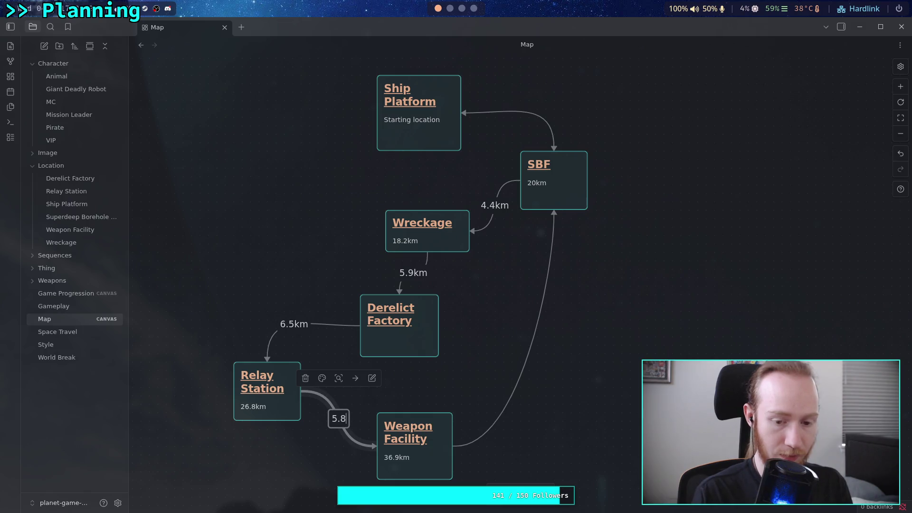
text(km)
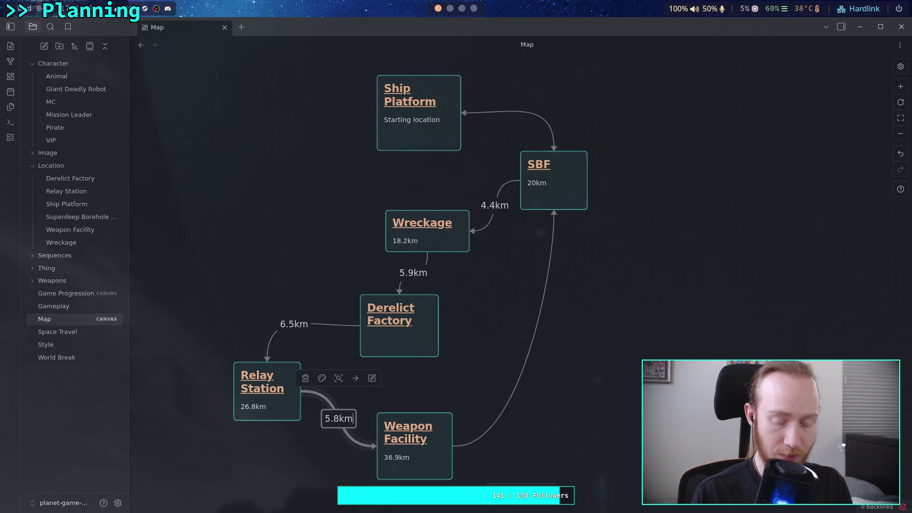
click(481, 362)
scroll(468, 13, down, 1)
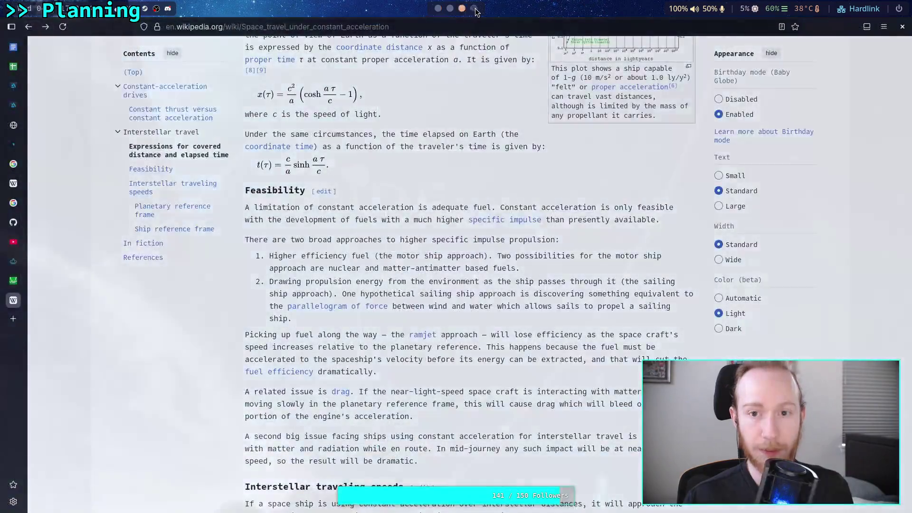
scroll(468, 12, down, 1)
scroll(468, 401, up, 2)
scroll(468, 402, up, 2)
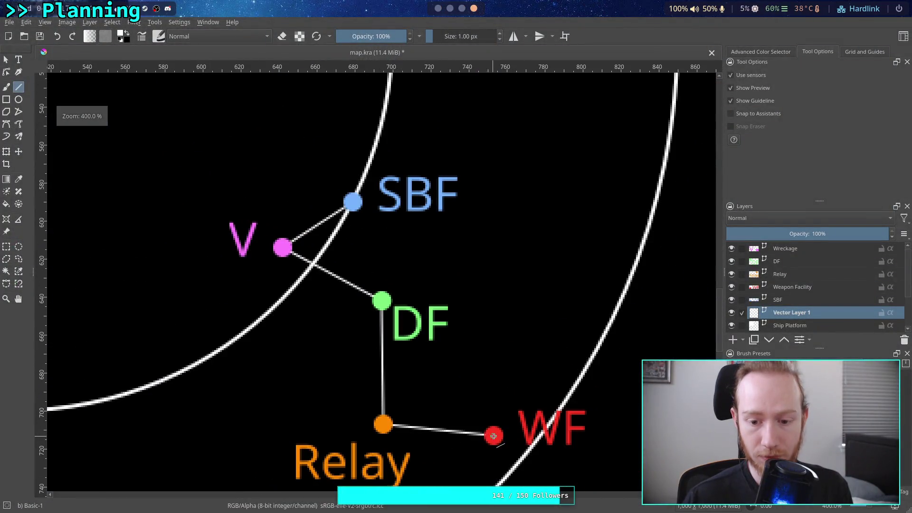
scroll(495, 432, up, 1)
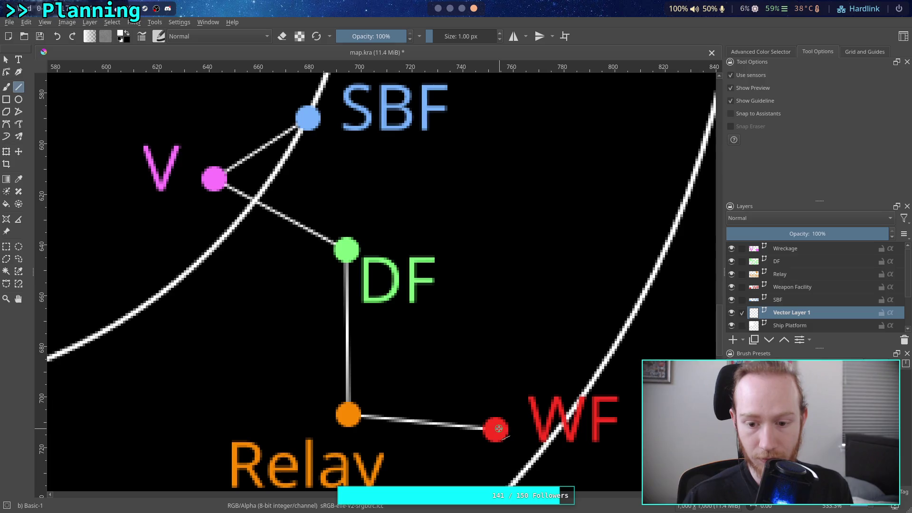
Draw a measuring line from WF up to SBF, roughly 144 px, and switch to Obsidian
drag(495, 429, 307, 117)
key(2)
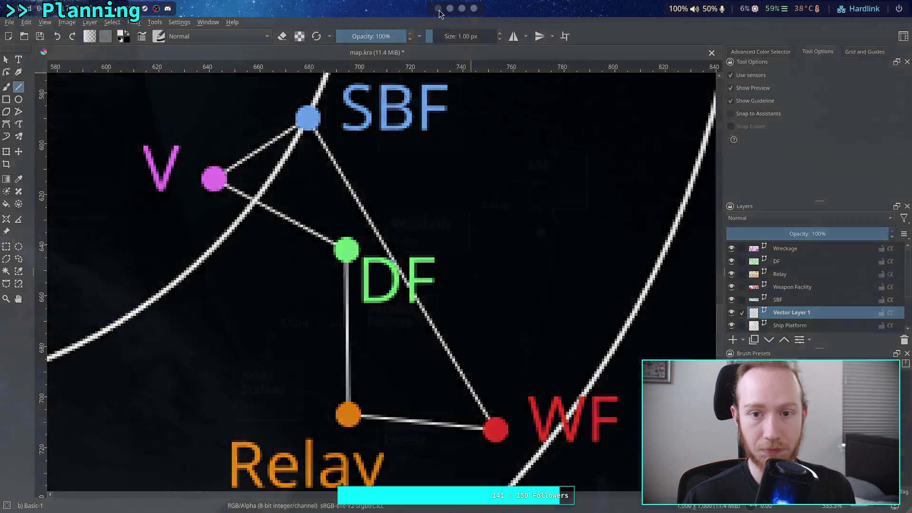
key(super+1)
Label the Weapon Facility–SBF link 14.3km and the Ship Platform–SBF link 20km
click(533, 328)
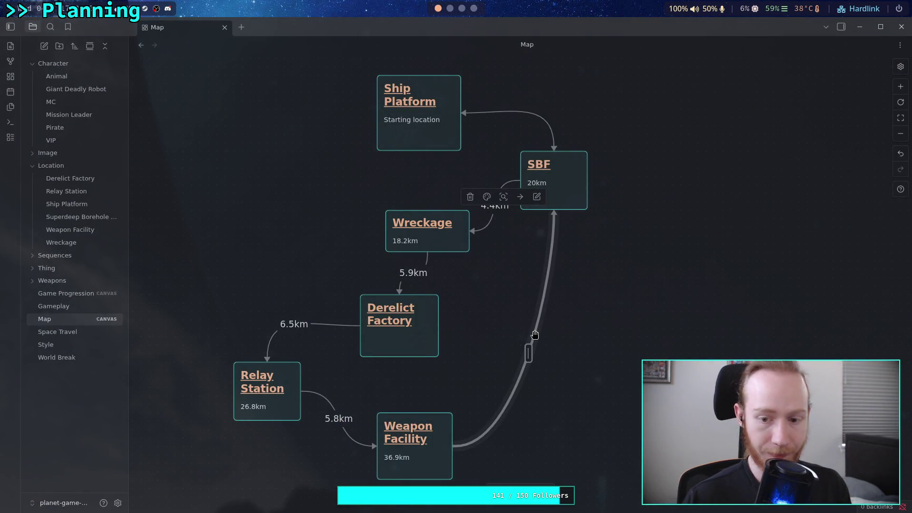
text(14.3k)
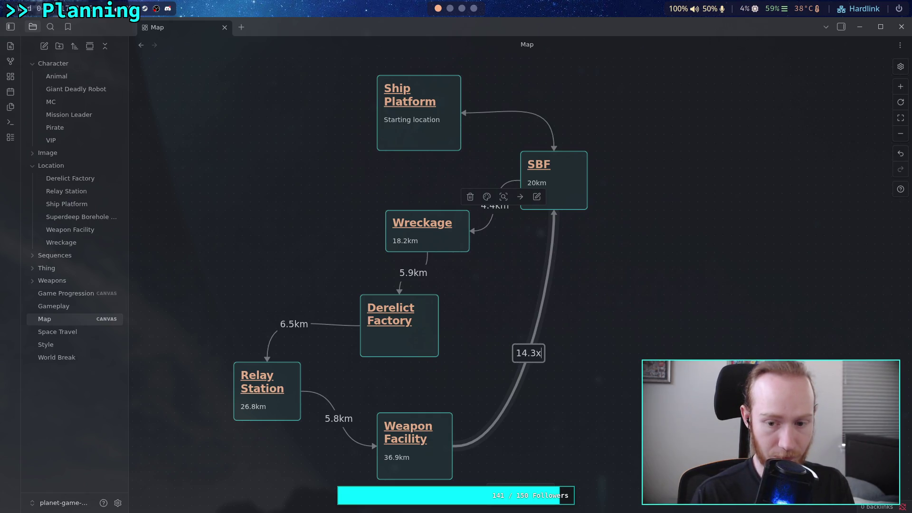
text(m)
key(Escape)
click(647, 313)
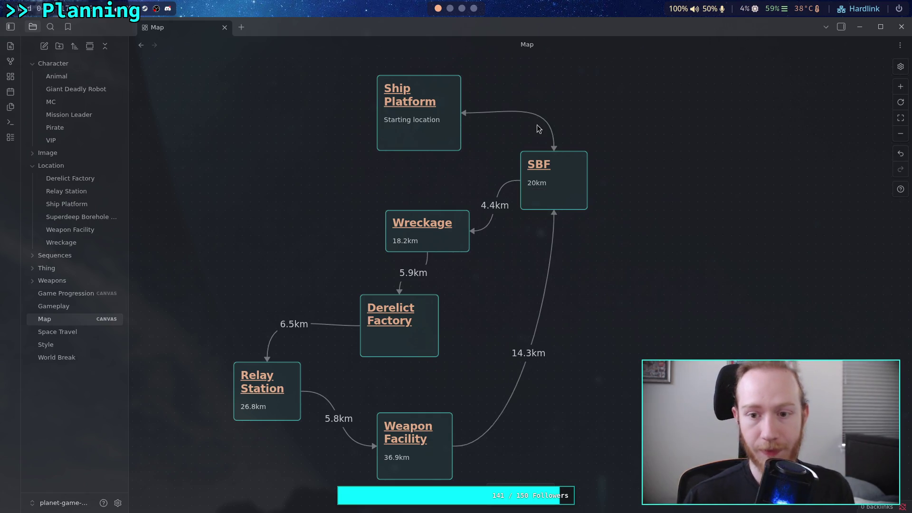
click(525, 112)
text(20km)
click(624, 286)
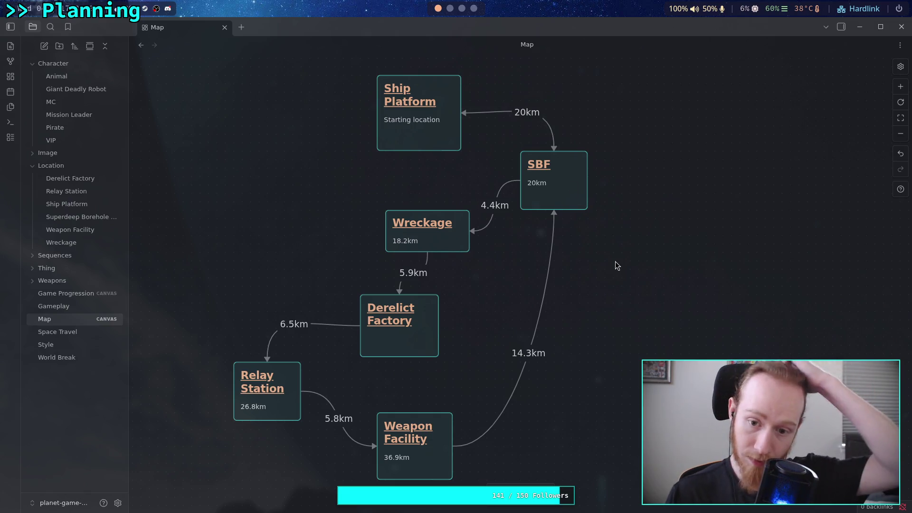
Move the SBF card further down and the Wreckage card to the left
drag(568, 190, 568, 240)
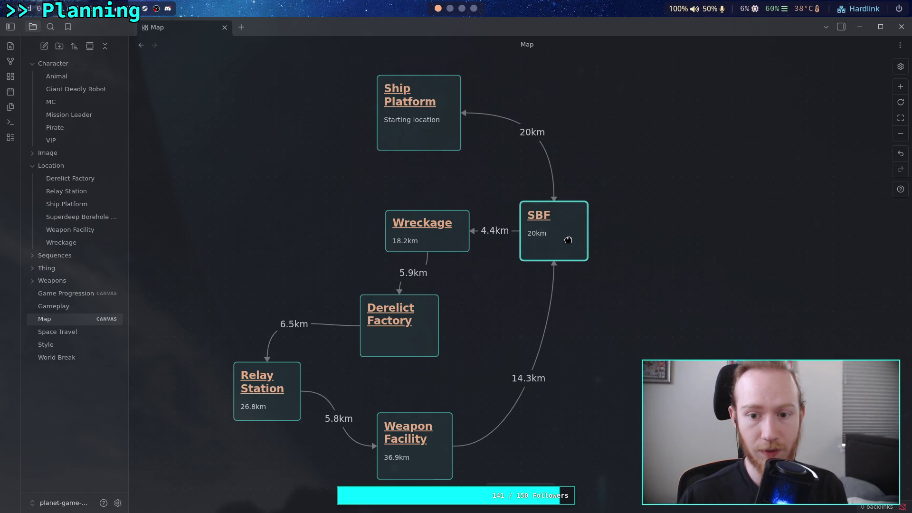
drag(456, 238, 421, 237)
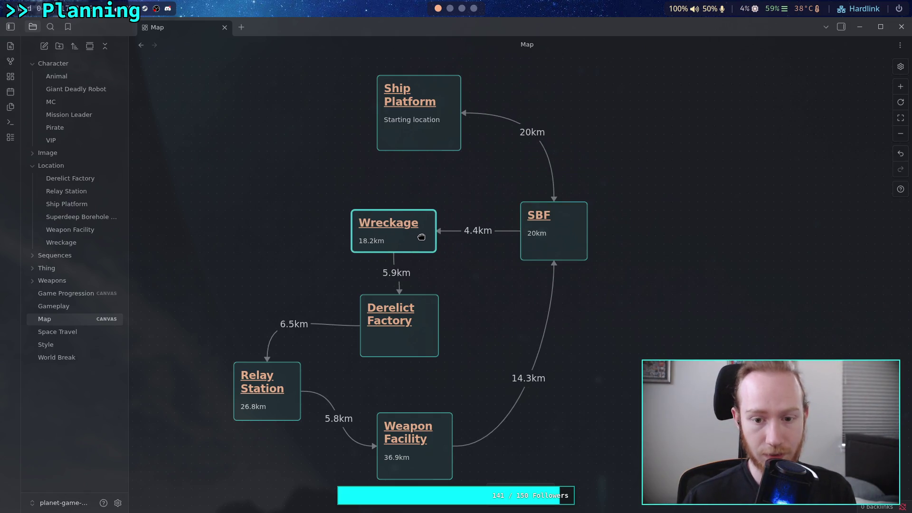
Nudge the Wreckage node and make the Derelict Factory card narrower
mouse_move(358, 206)
mouse_down()
mouse_move(344, 202)
mouse_move(358, 210)
mouse_up()
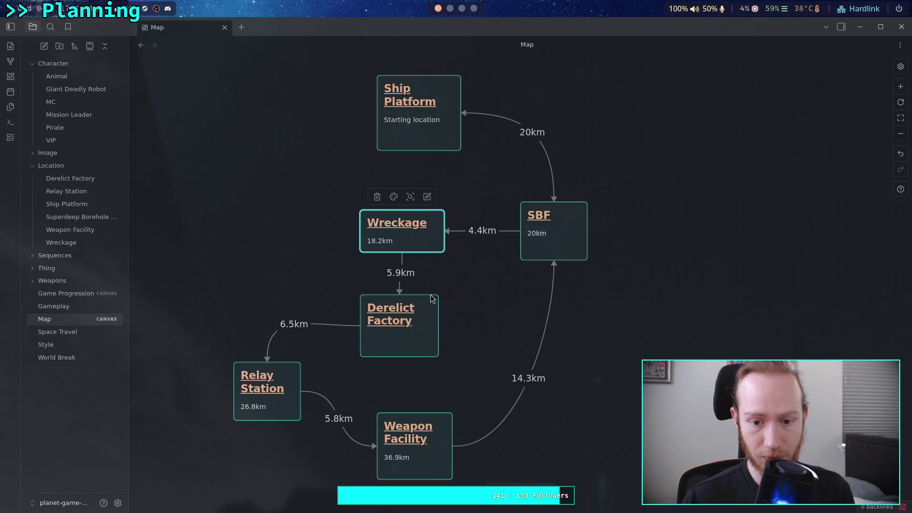
click(361, 292)
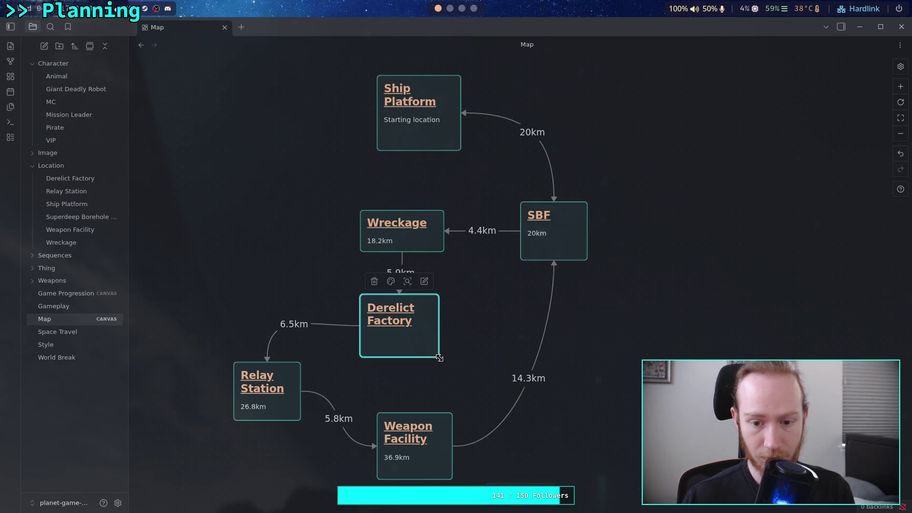
drag(438, 355, 434, 336)
click(458, 336)
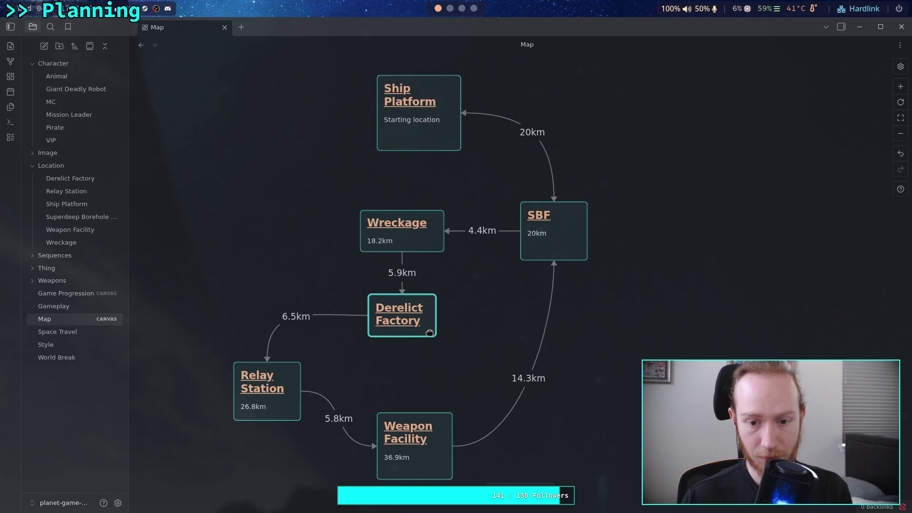
Shift the Relay Station card slightly down and to the right
drag(301, 419, 299, 418)
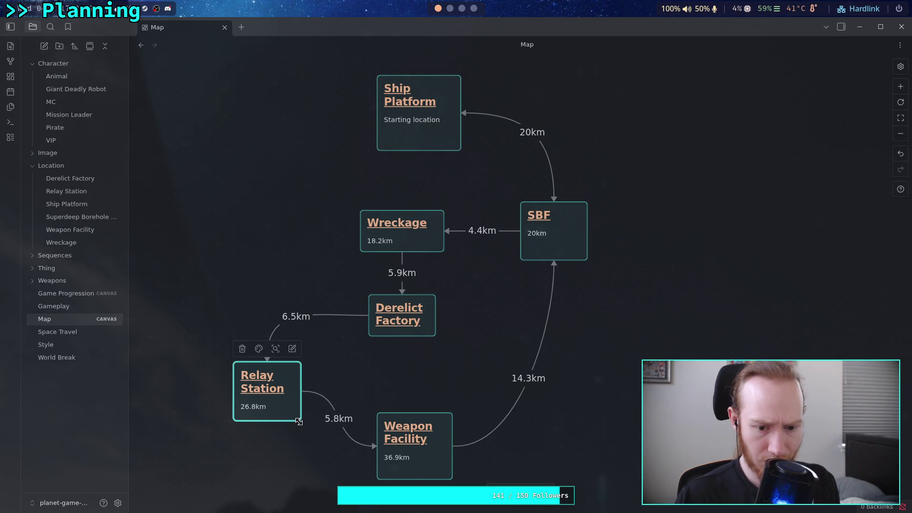
click(285, 411)
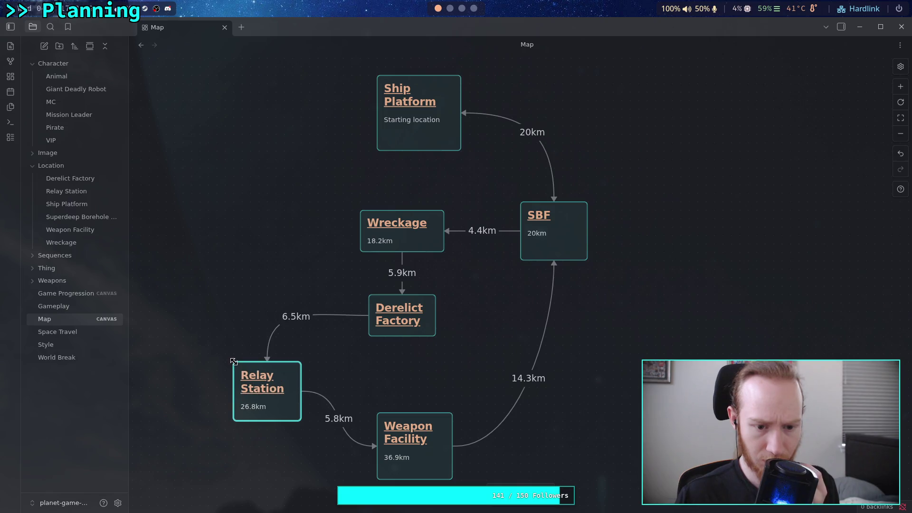
drag(284, 412, 293, 420)
click(381, 370)
Make the Derelict Factory card taller, then bring up the Wikipedia page
drag(422, 336, 422, 353)
click(478, 327)
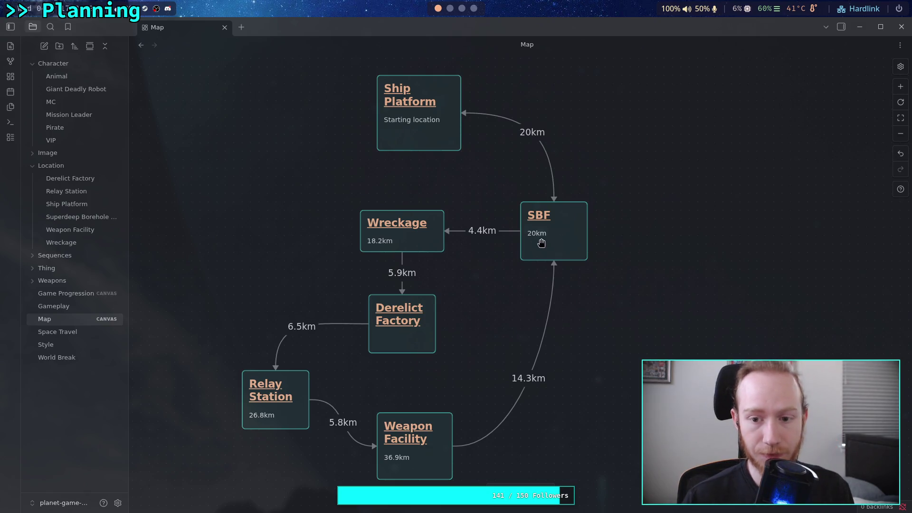
click(462, 8)
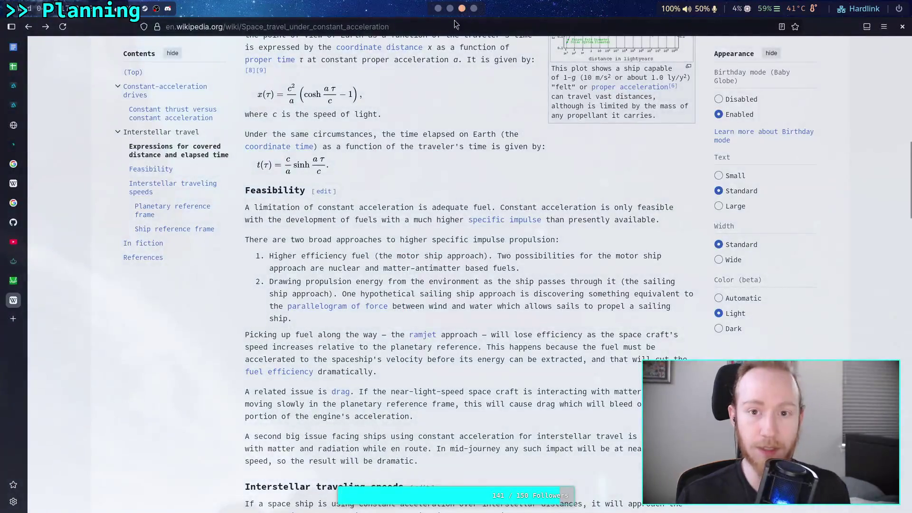
Measure the white dot's distance to V with a trial line and discard it
click(474, 8)
scroll(430, 212, up, 1)
scroll(421, 269, up, 2)
scroll(430, 277, up, 2)
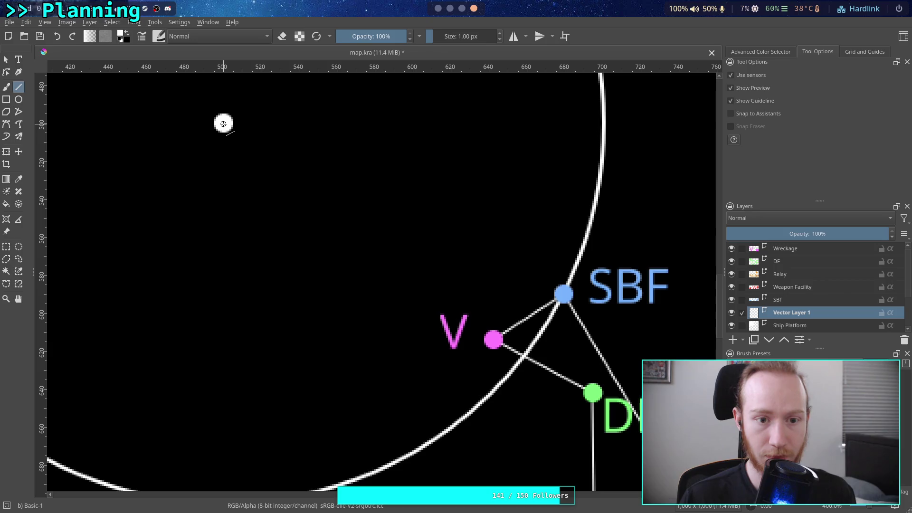
drag(223, 123, 492, 339)
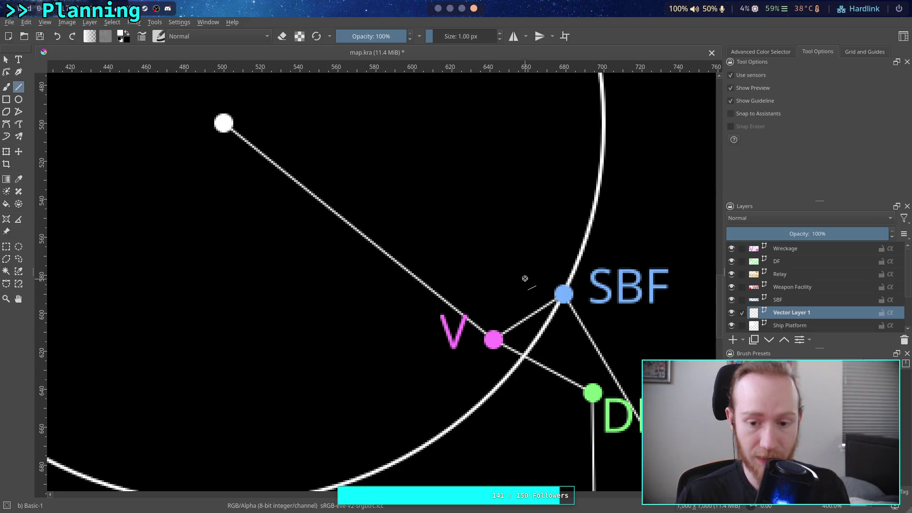
key(ctrl+z)
click(439, 10)
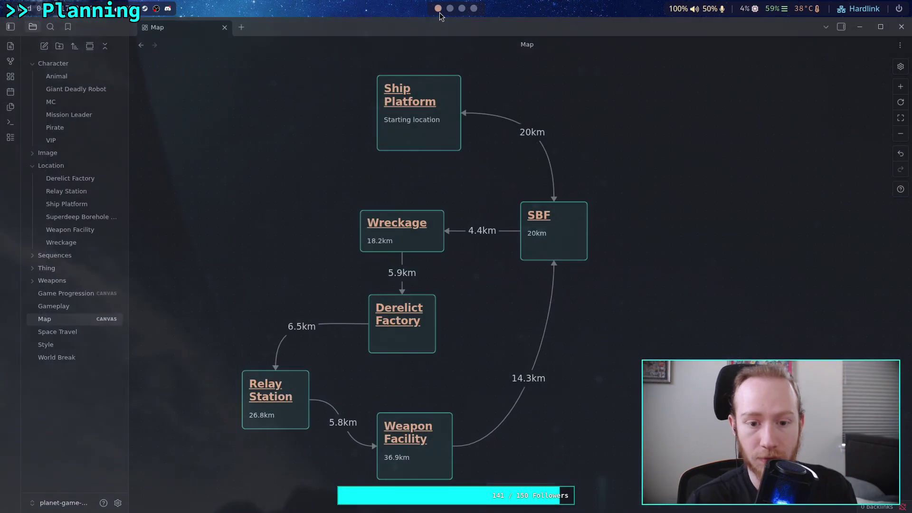
click(462, 8)
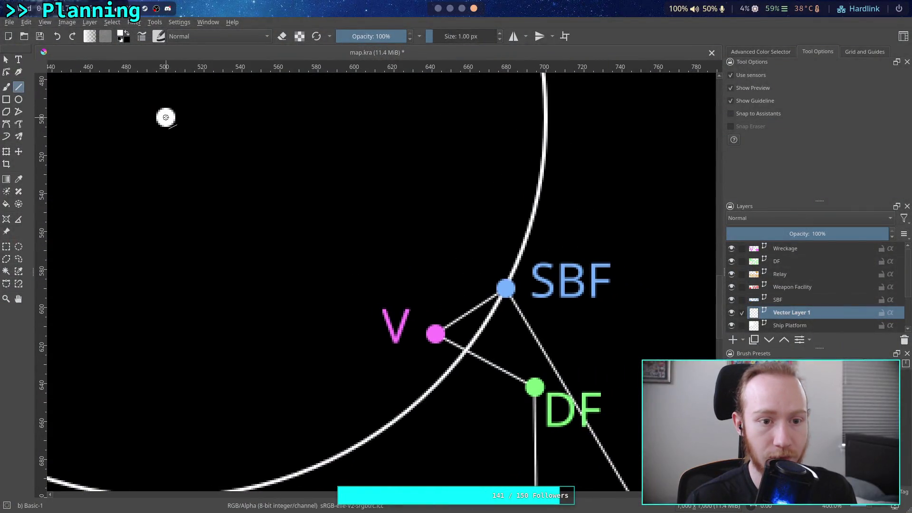
Measure the white dot's distance to DF (roughly 240 px) and discard the line
drag(166, 117, 533, 386)
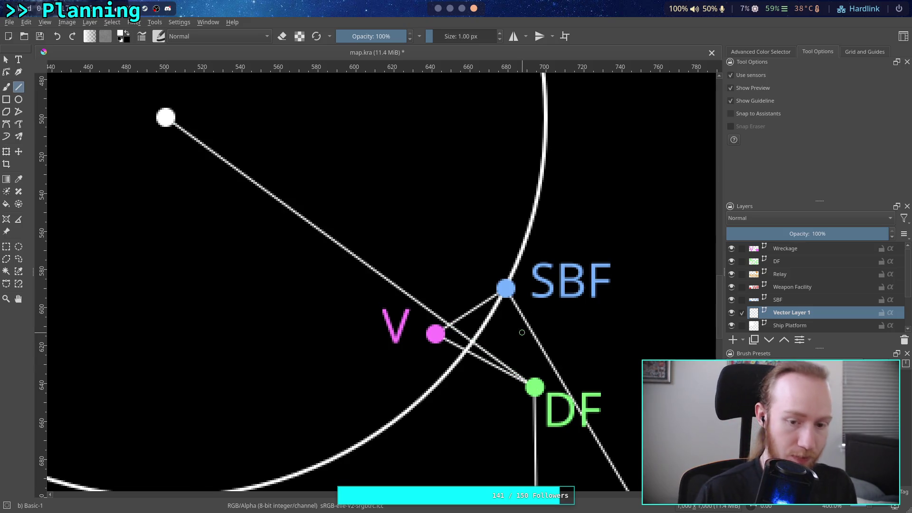
key(ctrl+z)
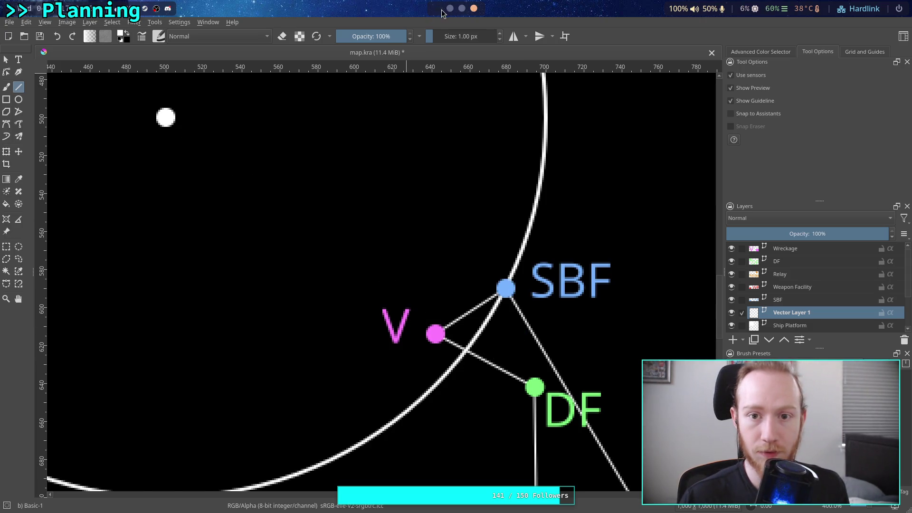
Add the distance 24km on a new line beneath Derelict Factory on the map canvas
click(439, 8)
double_click(407, 349)
key(Return)
scroll(435, 300, down, 2)
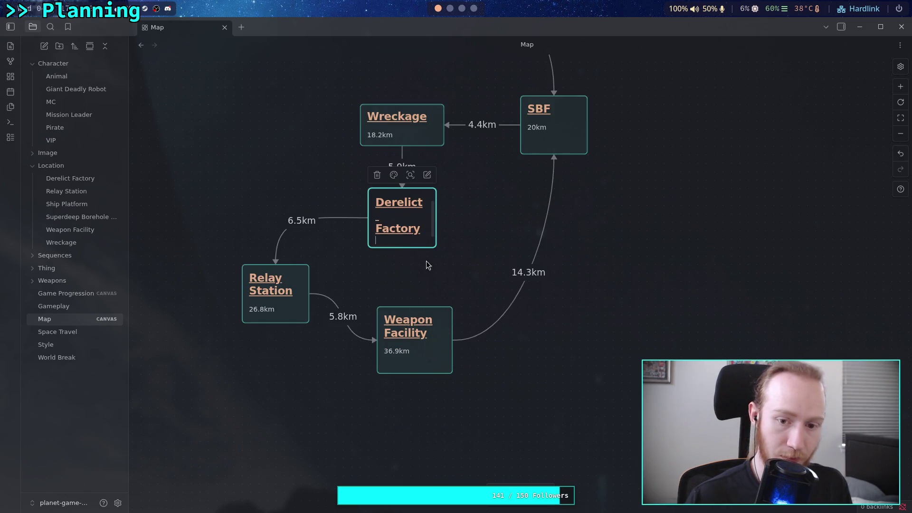
text(24)
click(515, 247)
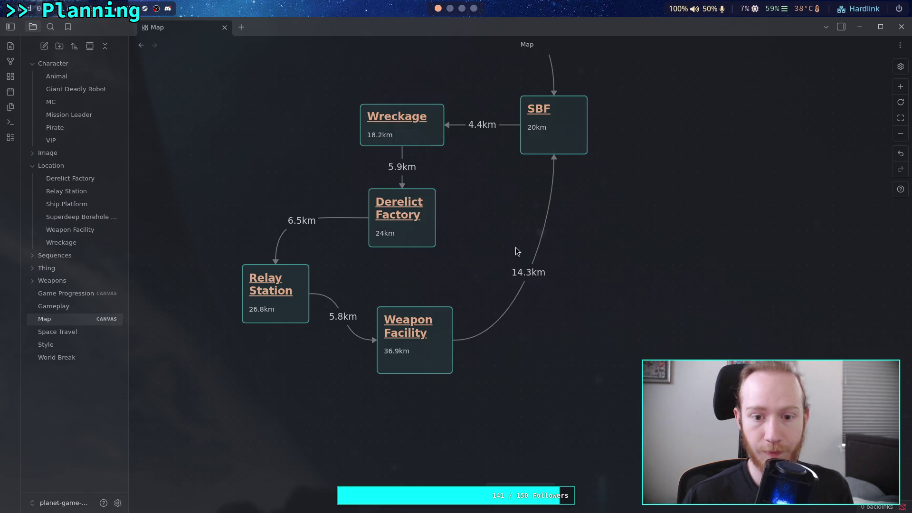
scroll(503, 290, up, 2)
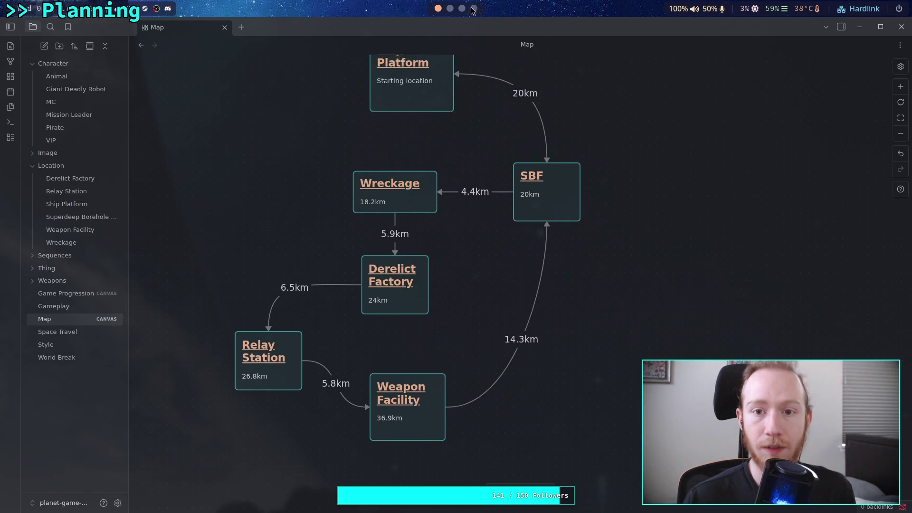
Measure the white dot's distance to the orange node in Krita and discard the line
click(472, 8)
scroll(371, 181, down, 2)
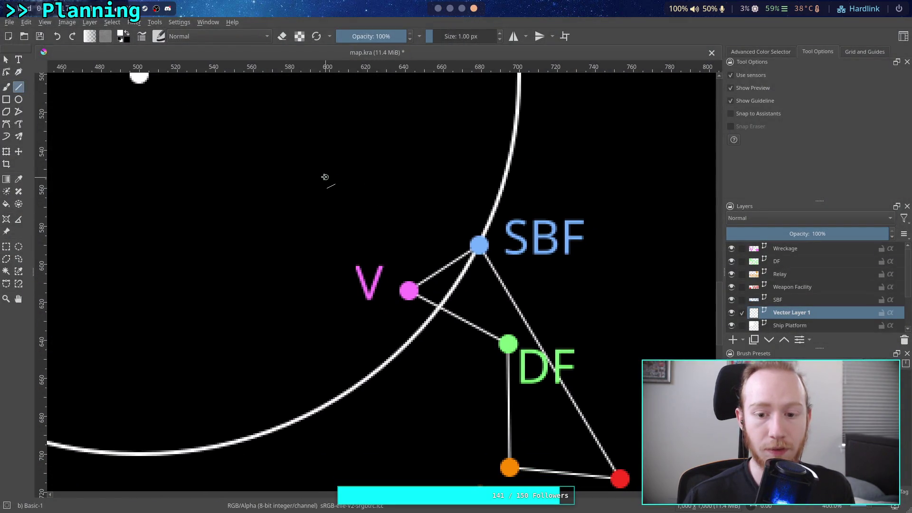
drag(314, 218, 289, 224)
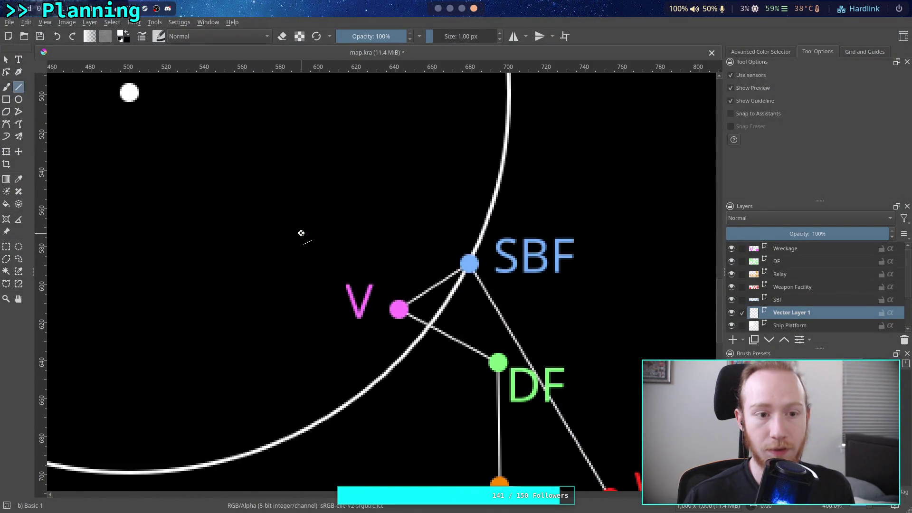
drag(127, 81, 499, 475)
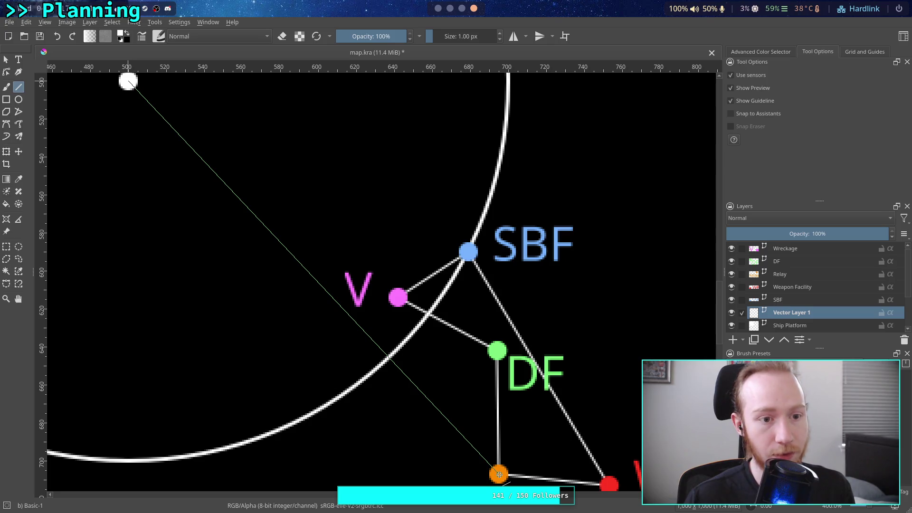
key(ctrl+z)
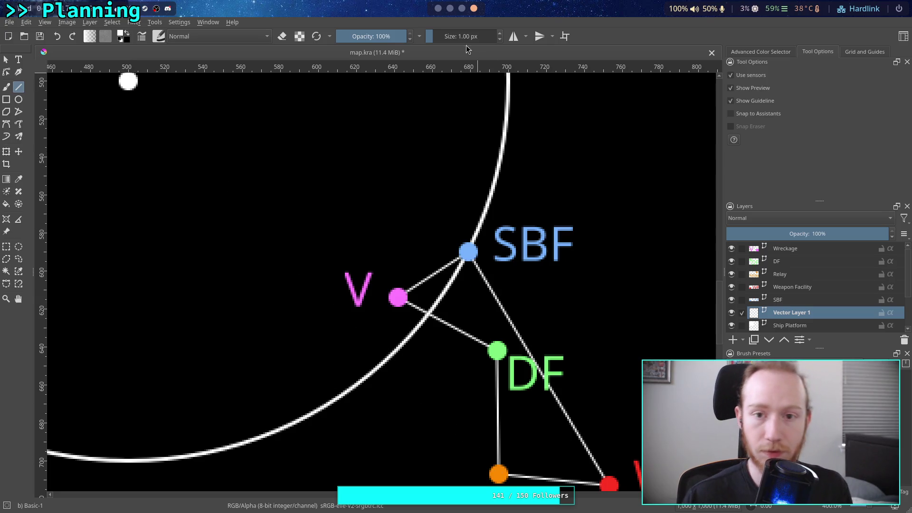
Set Relay Station's map card distance to 28.4km, then return to Wikipedia
click(439, 10)
double_click(278, 378)
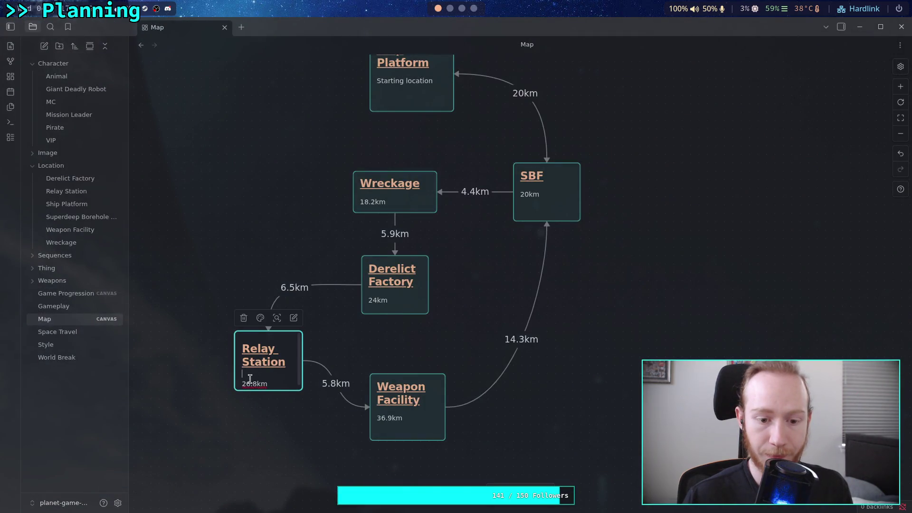
key(BackSpace)
text(8.4)
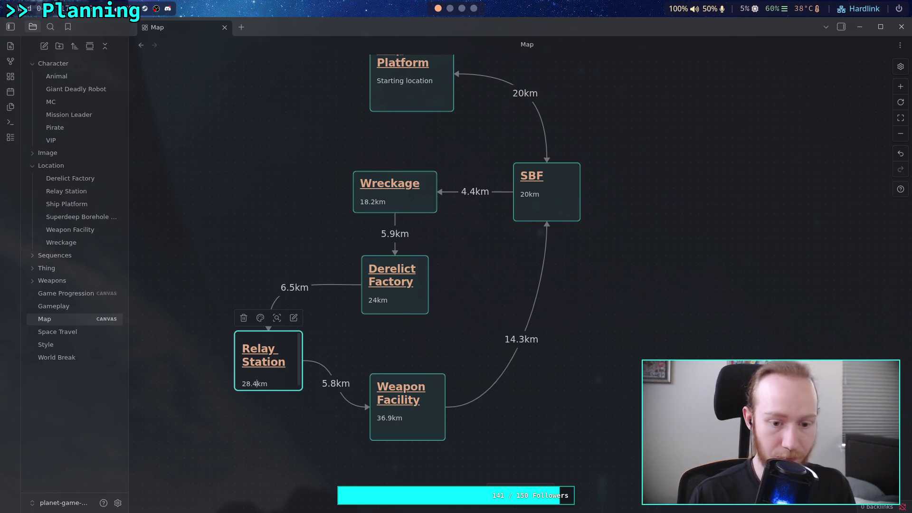
click(461, 9)
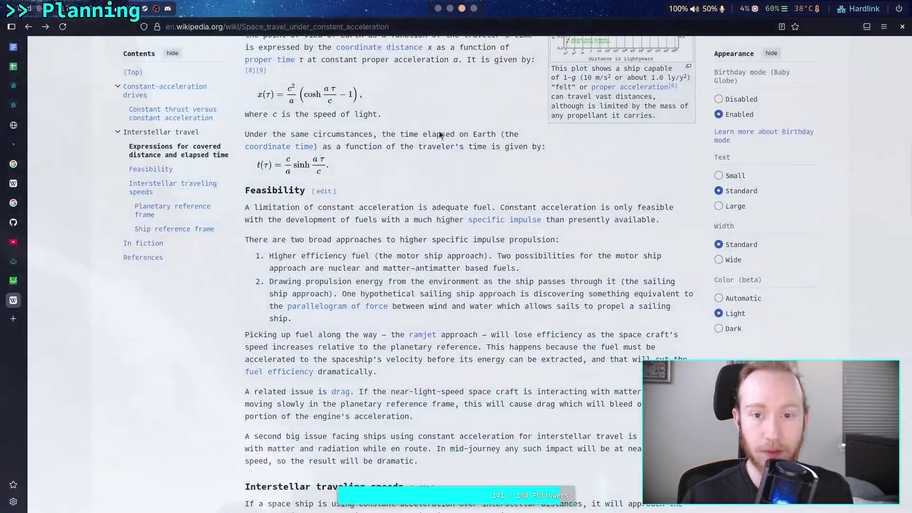
Measure the white dot's distance to the red node (roughly 331 px) and discard the line
click(474, 8)
drag(412, 360, 342, 359)
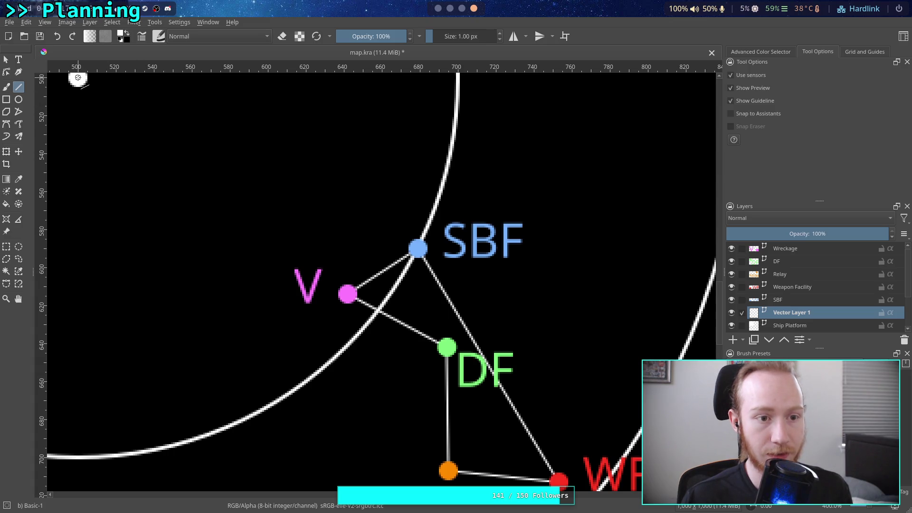
drag(77, 77, 559, 481)
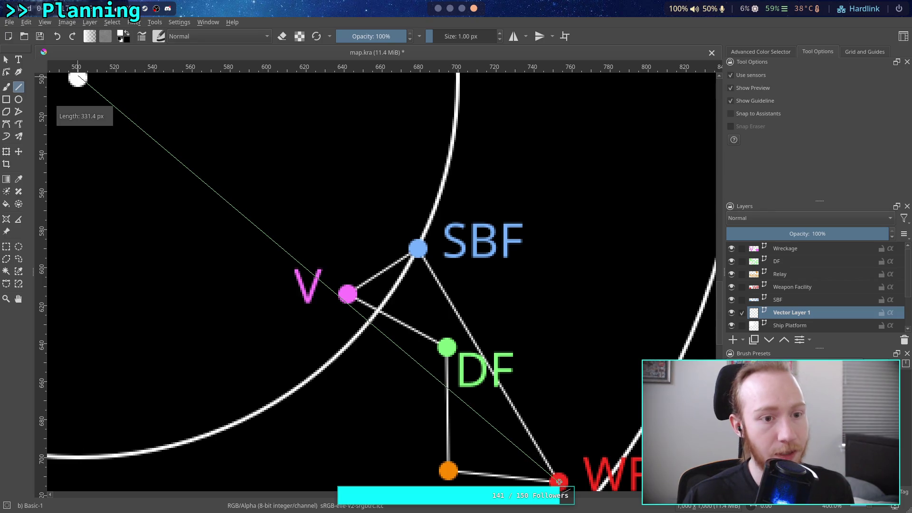
drag(558, 482, 559, 482)
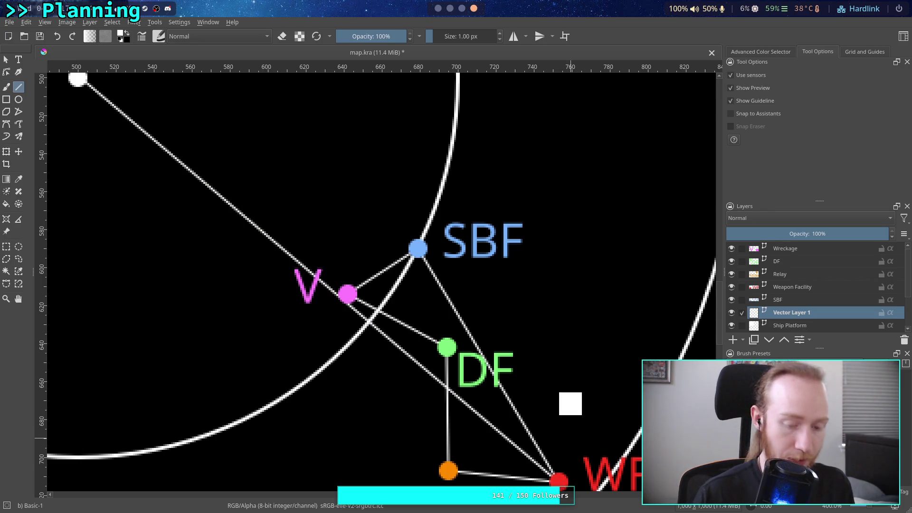
key(ctrl+z)
Return to the Obsidian map canvas and start editing the Weapon Facility card
key(super+1)
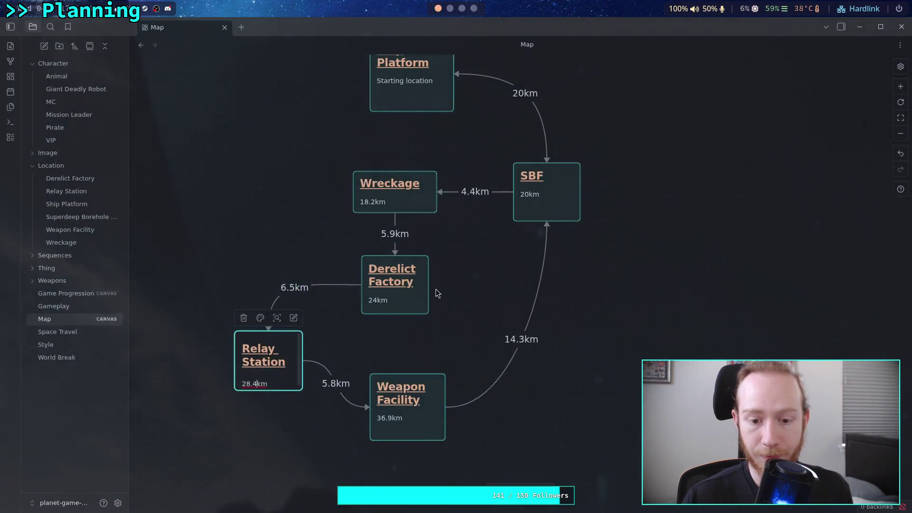
click(402, 431)
Change Weapon Facility's distance to read 33.1km
key(BackSpace)
text(3)
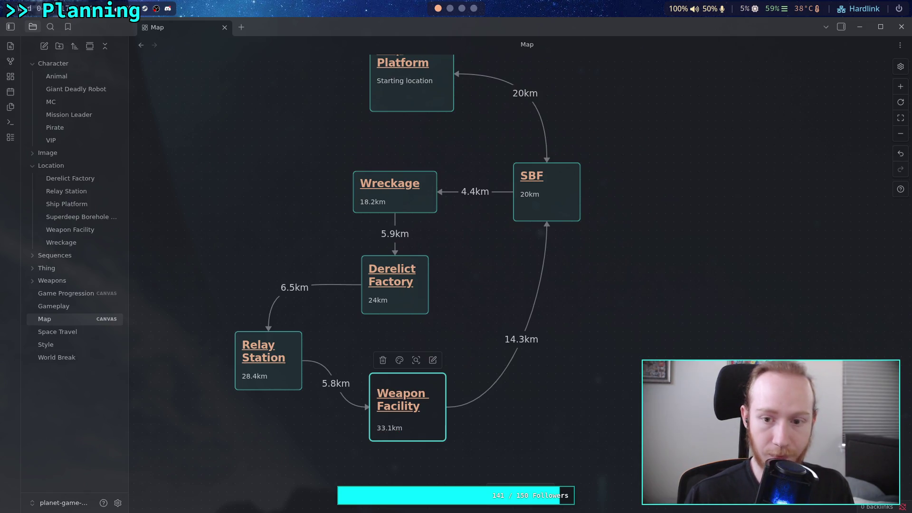
click(530, 380)
drag(587, 330, 576, 359)
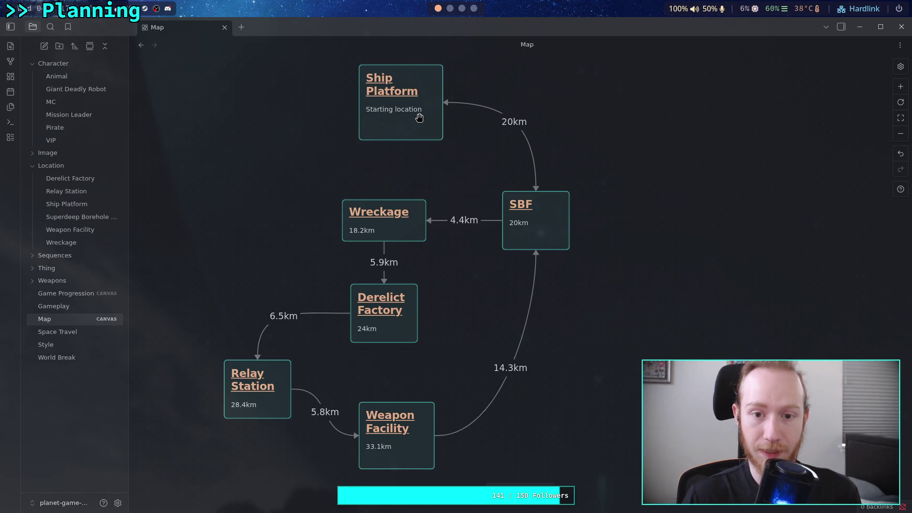
Move the Ship Platform card slightly to the left
drag(417, 130, 403, 122)
scroll(459, 165, up, 1)
scroll(459, 164, up, 1)
click(614, 197)
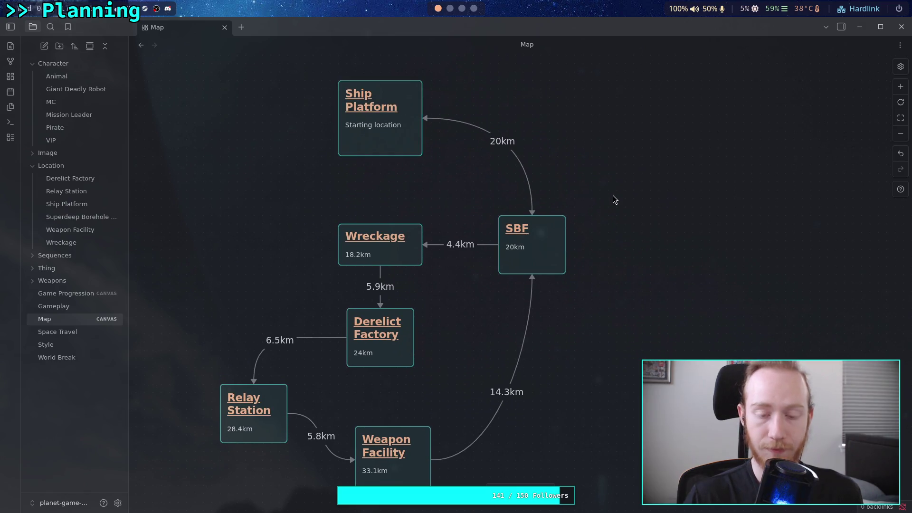
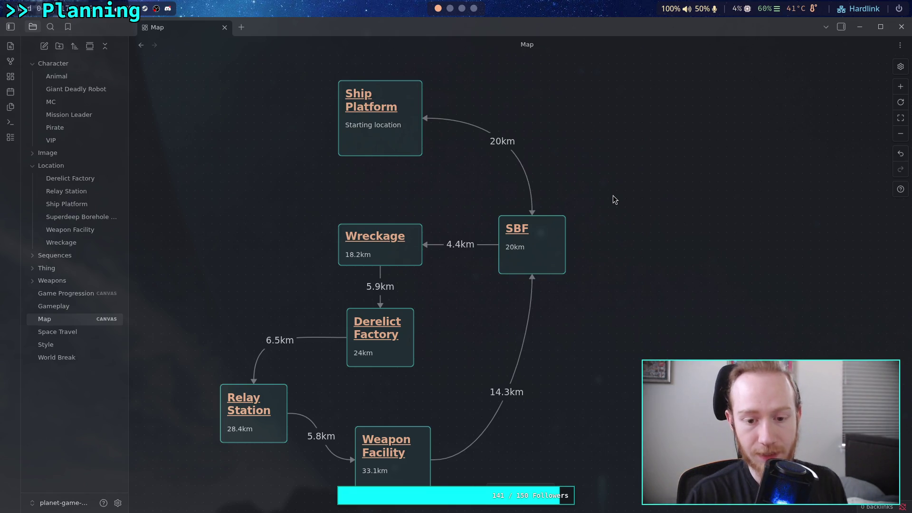
In Krita's map.kra, draw a trial line from the white node to DF and undo it
key(super+3)
click(473, 9)
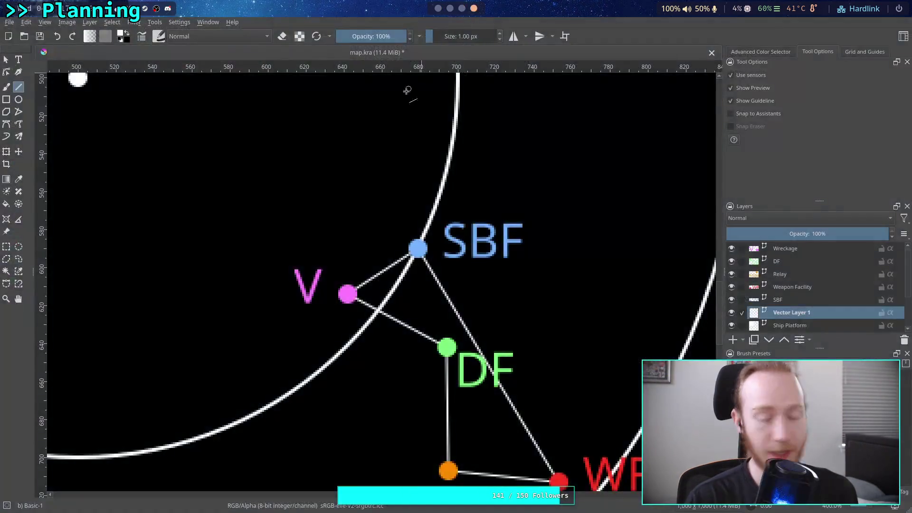
drag(382, 243, 384, 250)
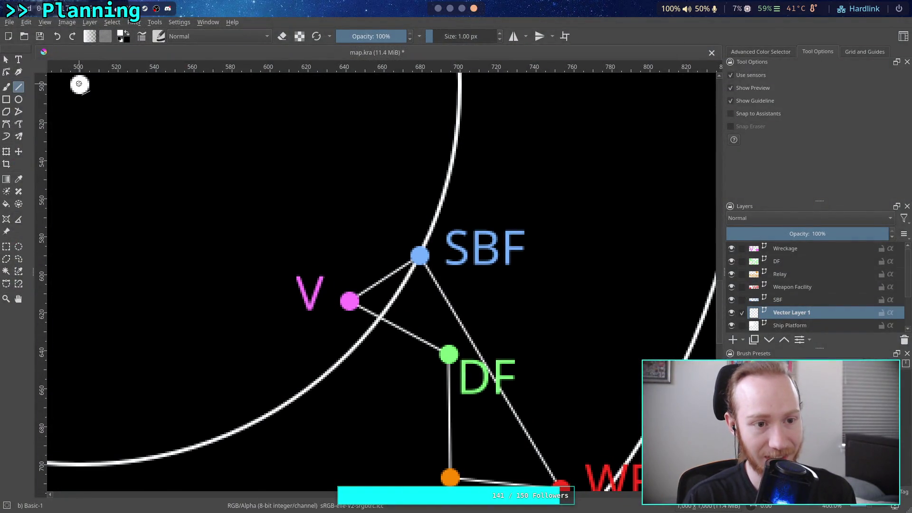
drag(79, 85, 449, 354)
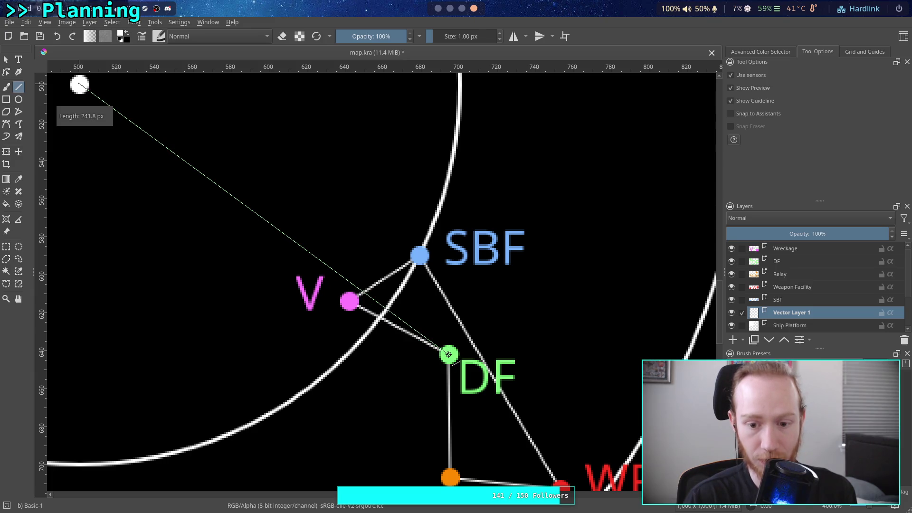
drag(448, 354, 448, 354)
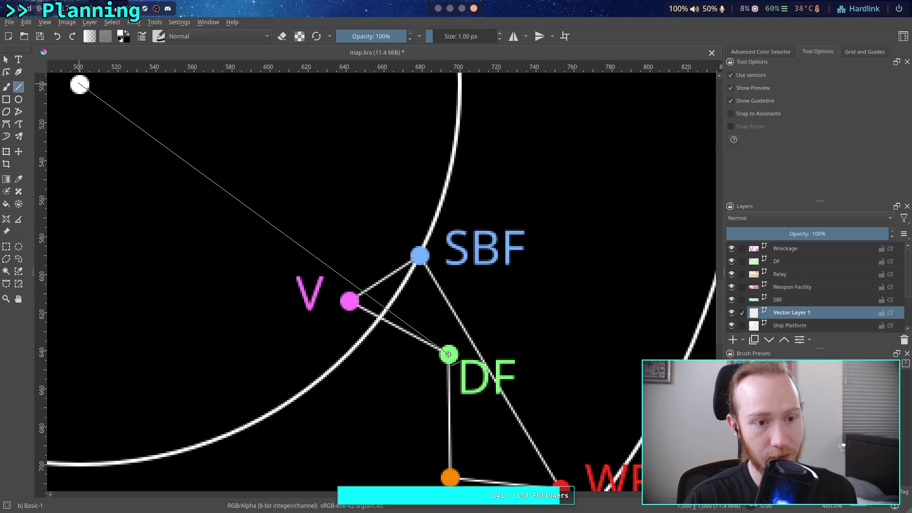
key(ctrl+z)
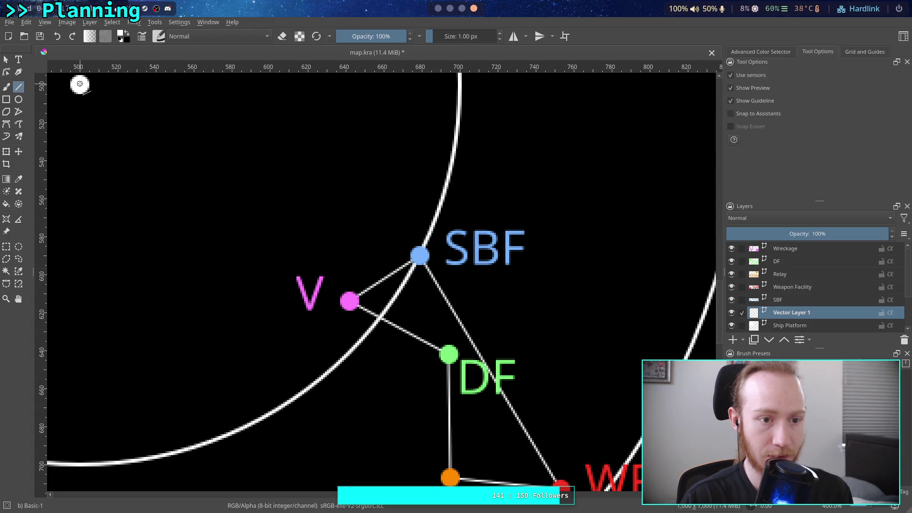
Redraw the white-node-to-DF line once more and undo it again
drag(79, 84, 447, 354)
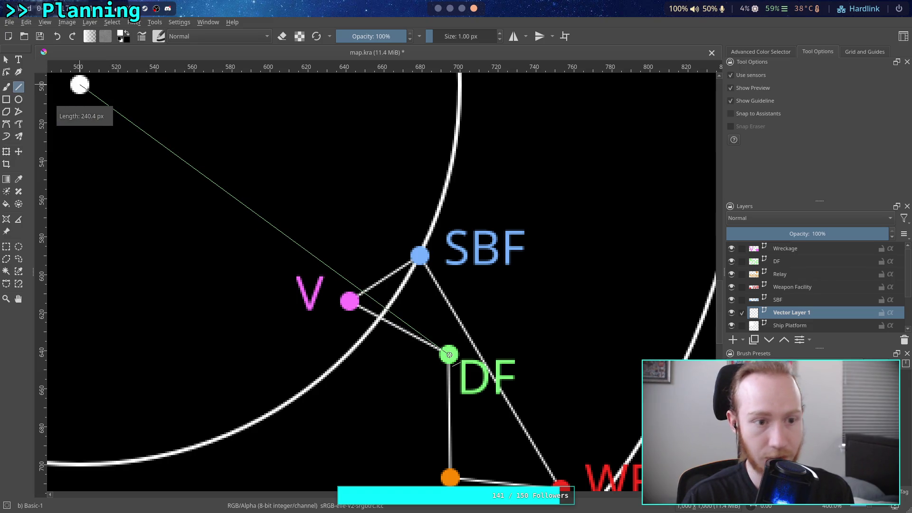
drag(448, 354, 447, 354)
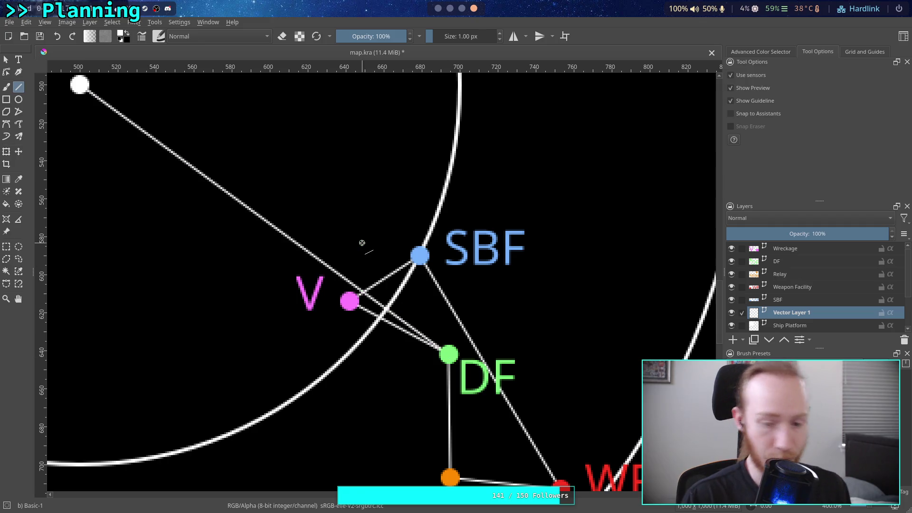
key(ctrl+z)
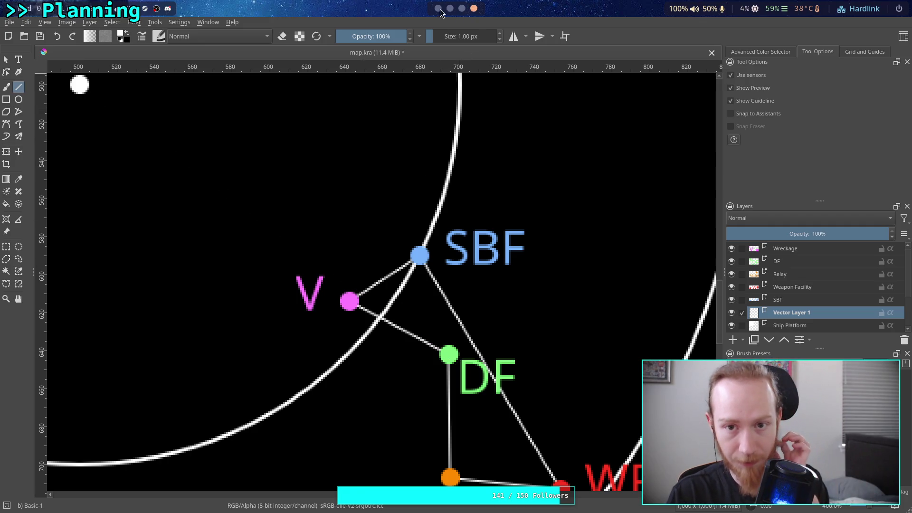
Back on the Obsidian Map canvas, nudge Weapon Facility up and move the SBF card lower
click(438, 9)
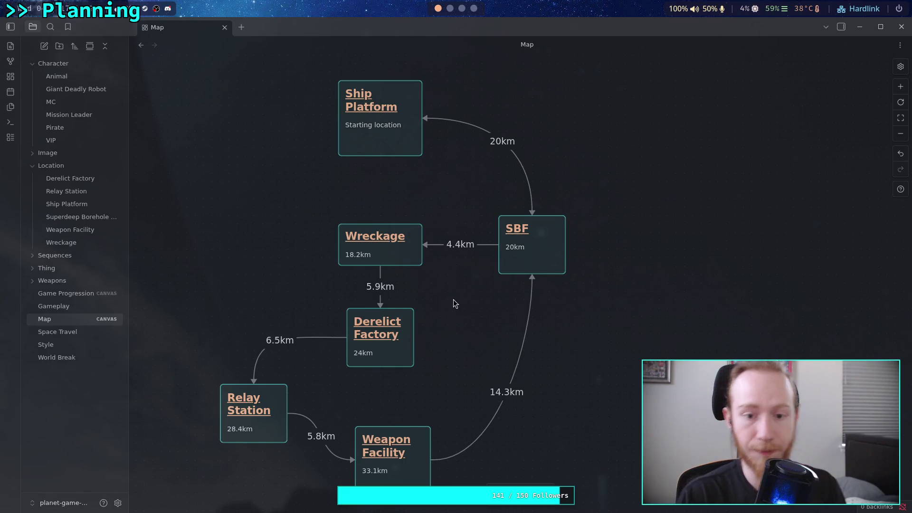
scroll(453, 300, down, 1)
scroll(448, 288, up, 1)
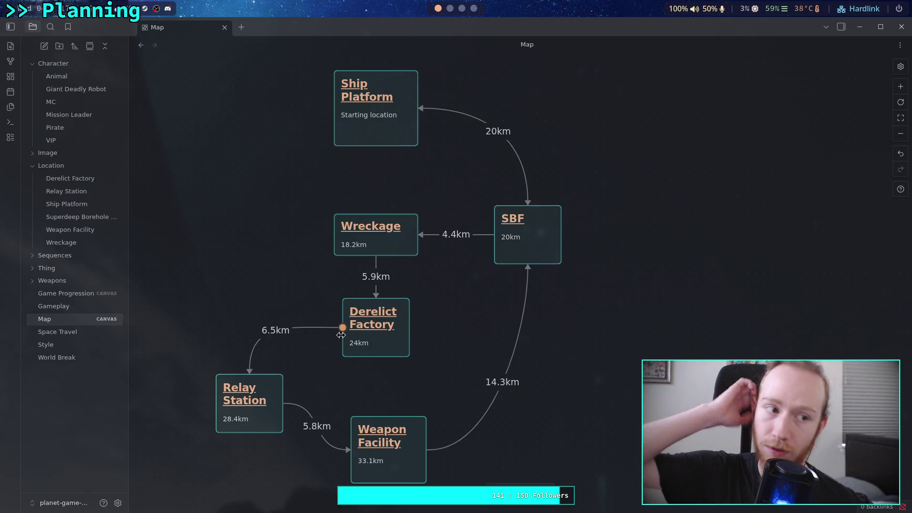
mouse_move(342, 330)
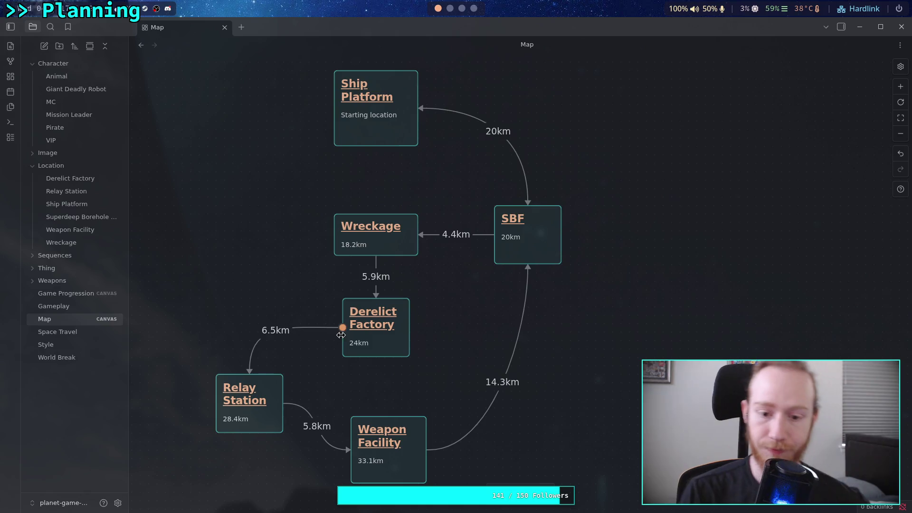
mouse_move(403, 459)
mouse_down()
mouse_move(398, 421)
mouse_move(405, 461)
mouse_up()
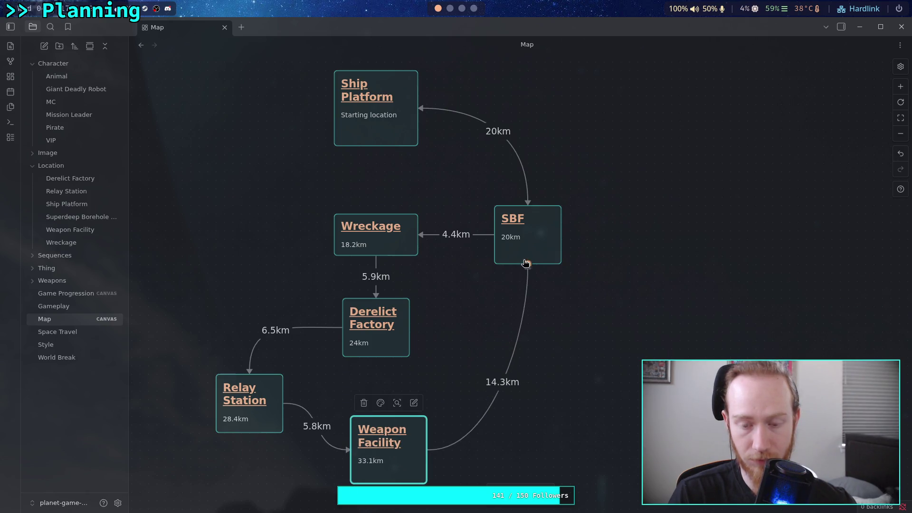
drag(542, 247, 543, 281)
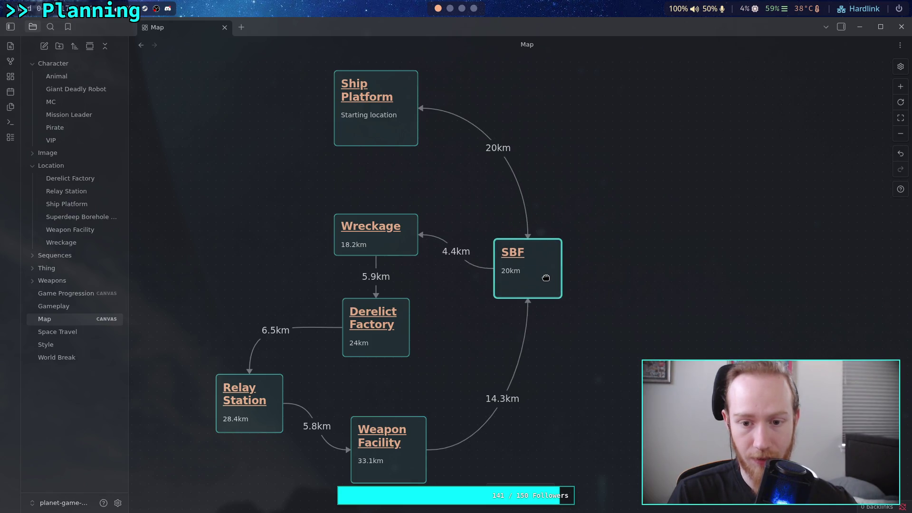
click(468, 337)
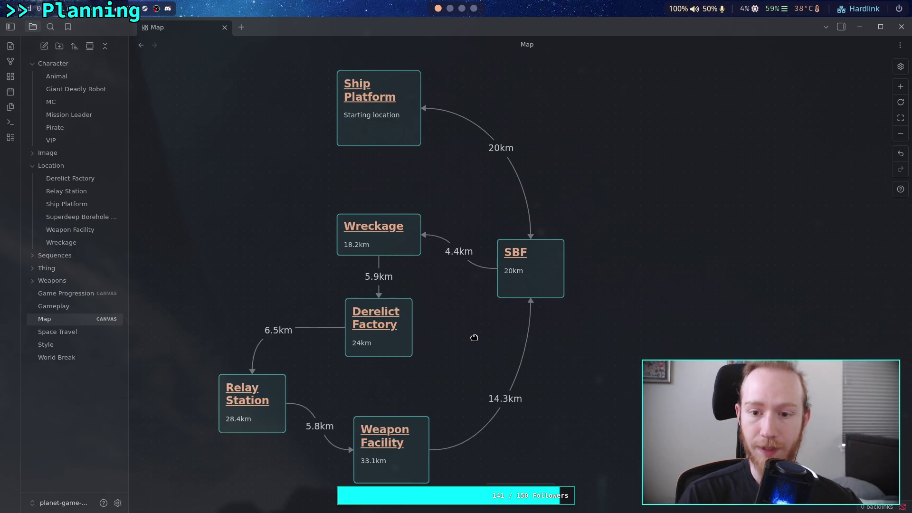
scroll(527, 312, up, 1)
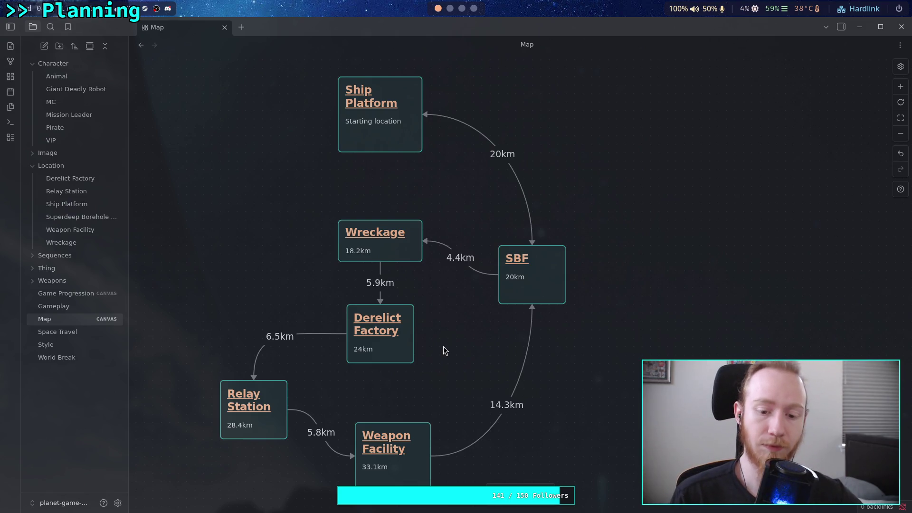
Flip between the Krita ring map and the Obsidian canvas to compare the layouts
click(473, 8)
scroll(492, 304, down, 2)
scroll(478, 264, down, 2)
click(438, 9)
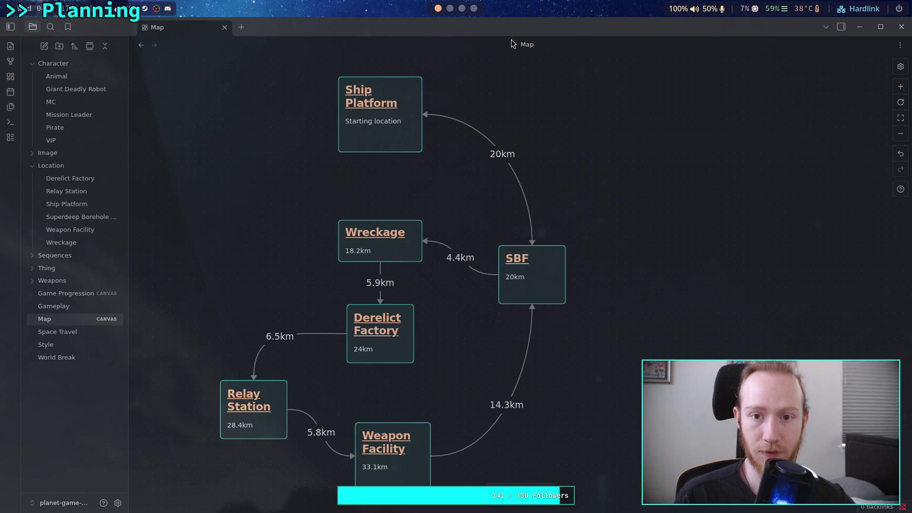
click(473, 9)
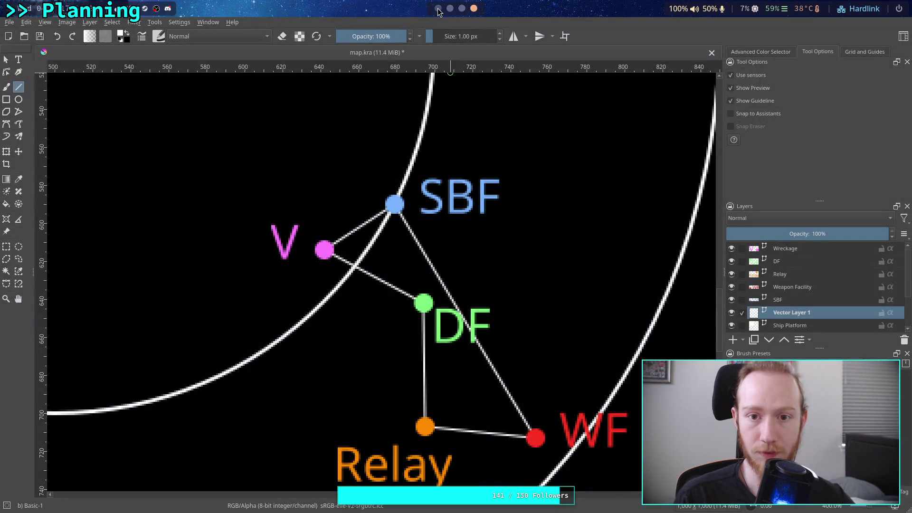
Move the Weapon Facility, Relay Station and Derelict Factory cards down and right
click(439, 9)
scroll(427, 349, down, 1)
mouse_move(397, 429)
mouse_down()
mouse_move(489, 477)
mouse_move(518, 452)
mouse_up()
drag(258, 393, 299, 434)
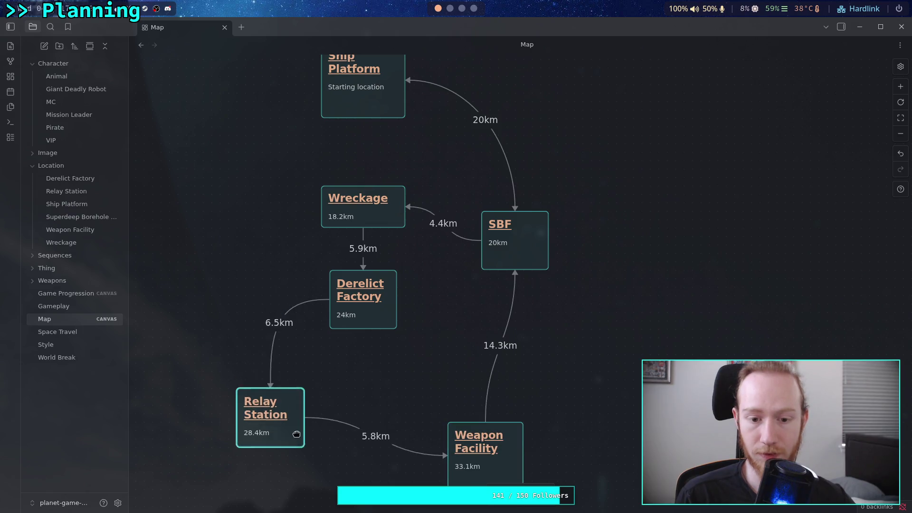
drag(375, 319, 411, 360)
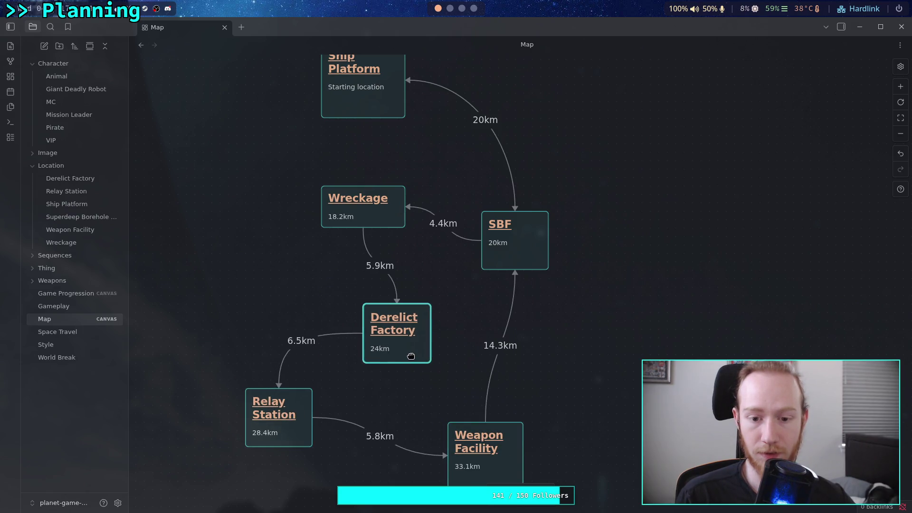
mouse_move(303, 424)
mouse_down()
mouse_move(339, 439)
mouse_move(338, 430)
mouse_up()
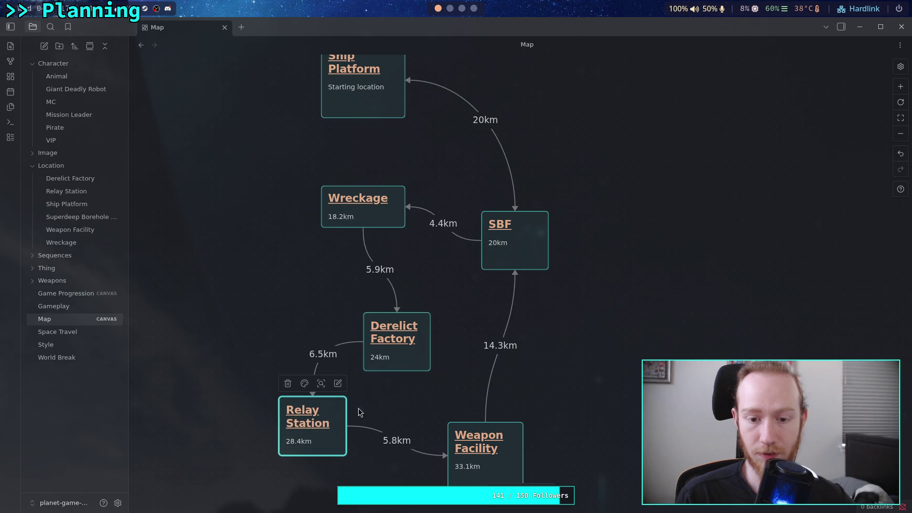
click(412, 357)
scroll(452, 320, down, 1)
scroll(482, 381, up, 2)
Lower the Ship Platform card, nudge Derelict Factory left, and check against the Krita ring map
drag(390, 119, 402, 152)
scroll(467, 291, down, 1)
scroll(458, 241, down, 2)
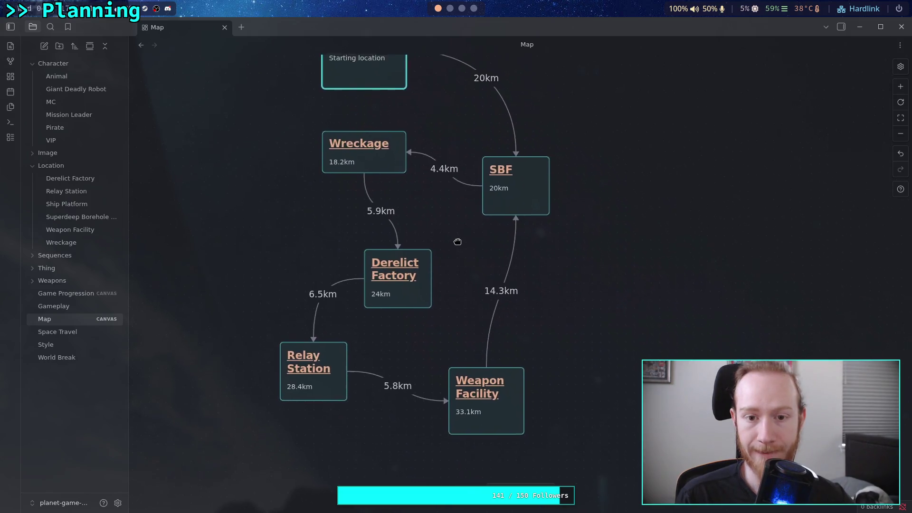
scroll(458, 242, up, 1)
click(422, 318)
drag(421, 317, 412, 319)
click(486, 346)
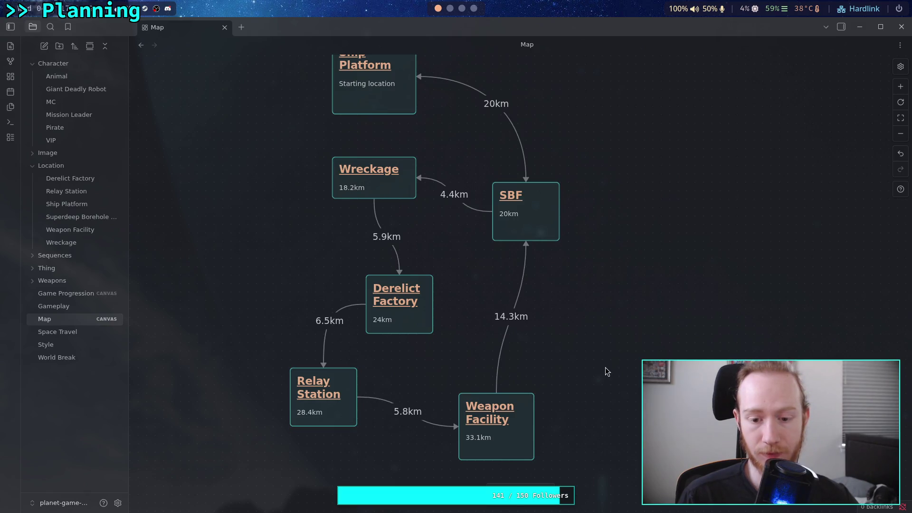
click(474, 9)
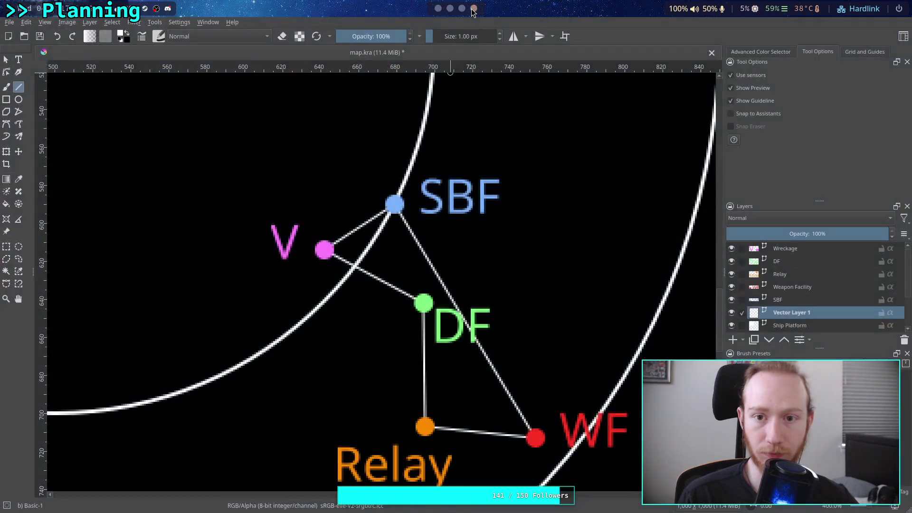
drag(495, 332, 474, 319)
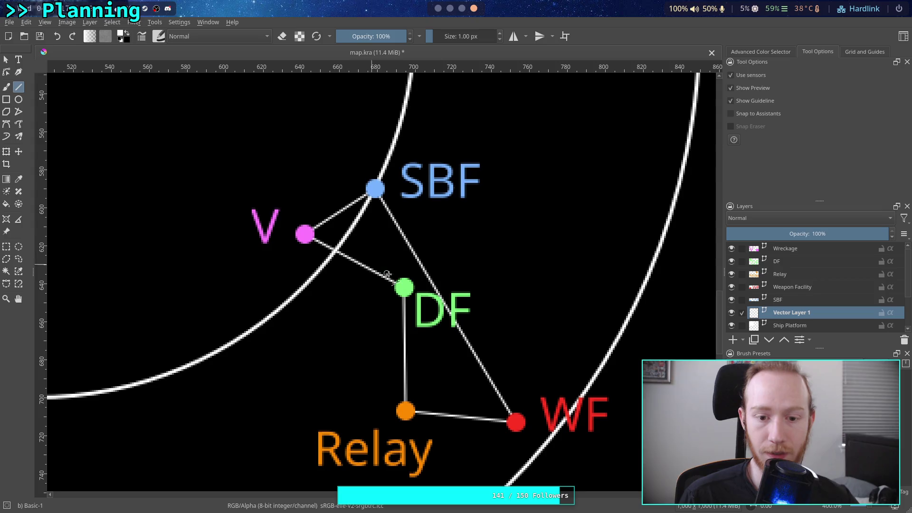
click(438, 8)
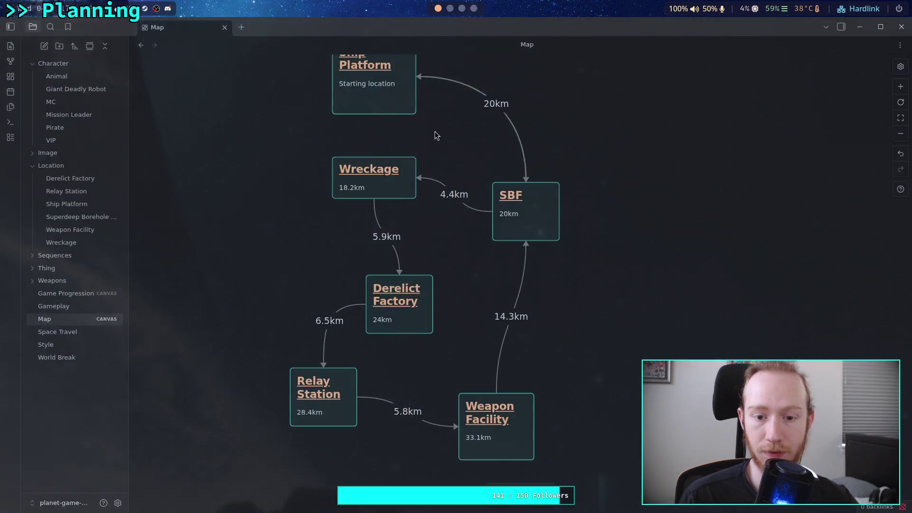
Drop the Weapon Facility card a little lower and fit all location cards into view
click(513, 448)
scroll(506, 480, down, 2)
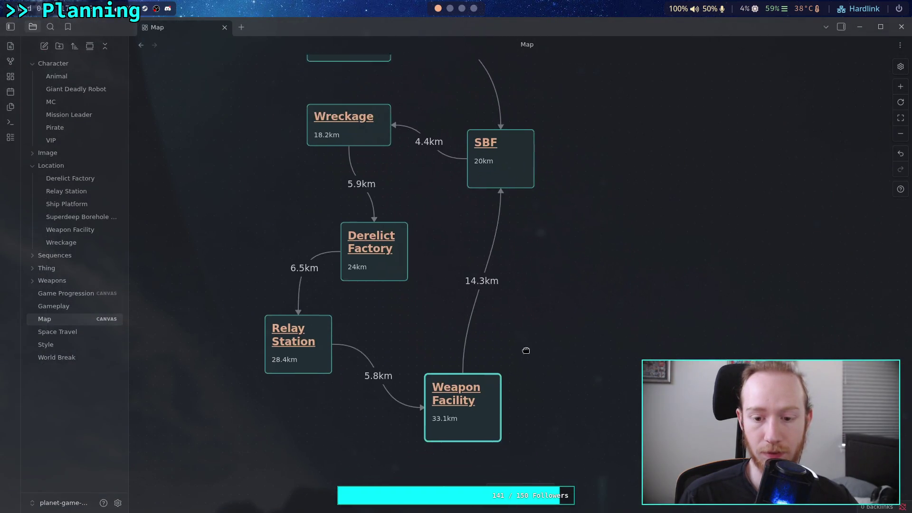
drag(476, 417, 475, 435)
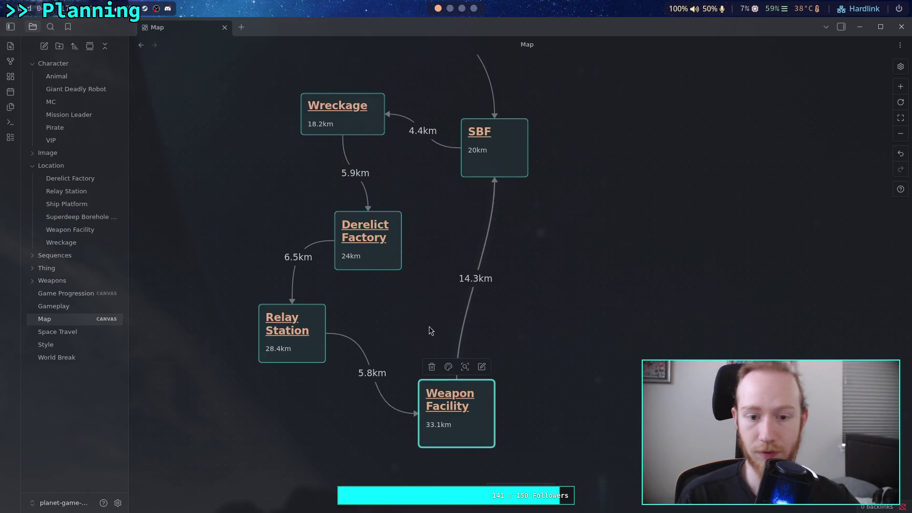
click(385, 311)
drag(522, 303, 566, 360)
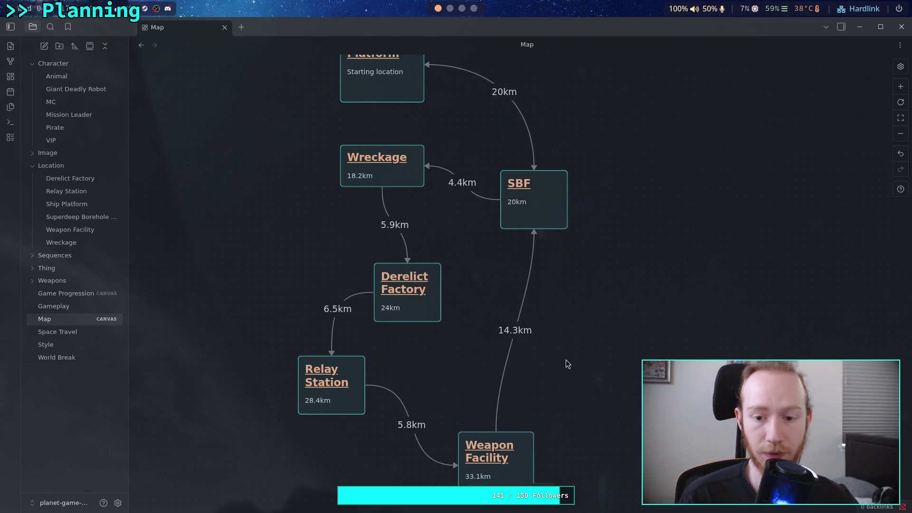
scroll(542, 353, up, 2)
scroll(513, 342, down, 2)
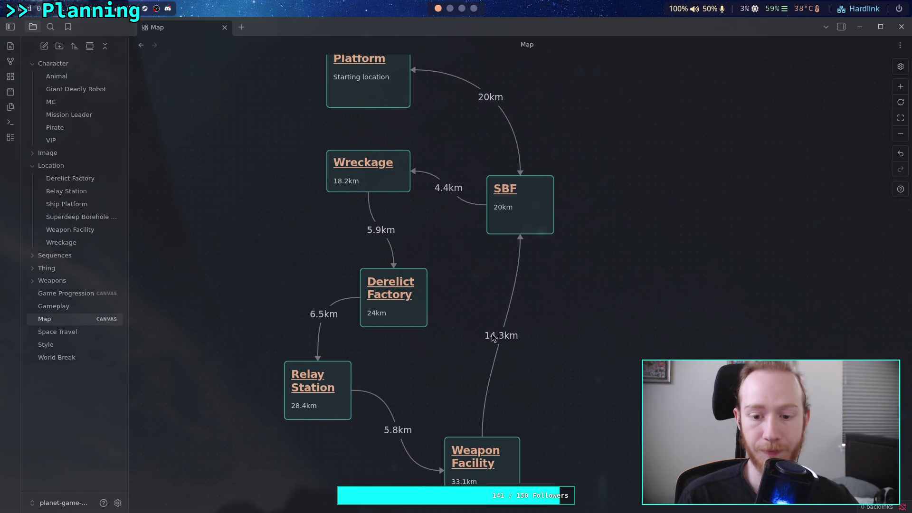
click(505, 470)
drag(546, 321, 544, 355)
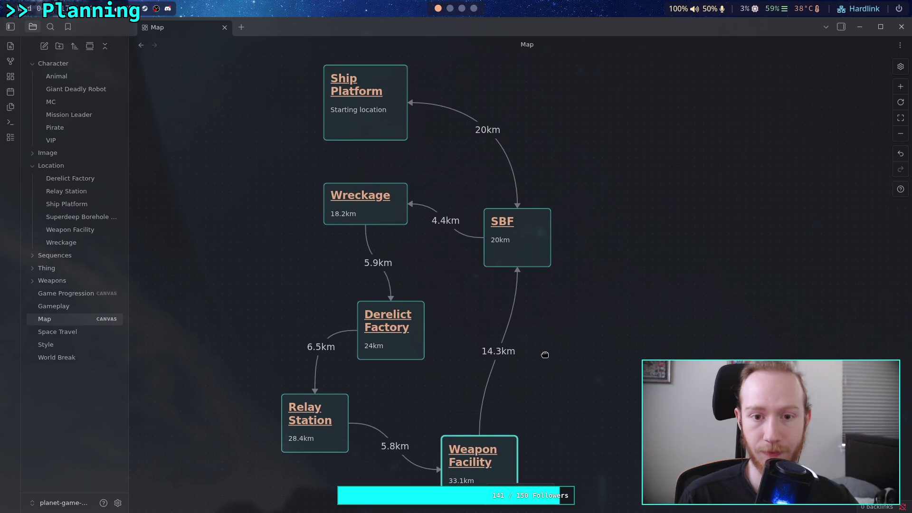
click(901, 118)
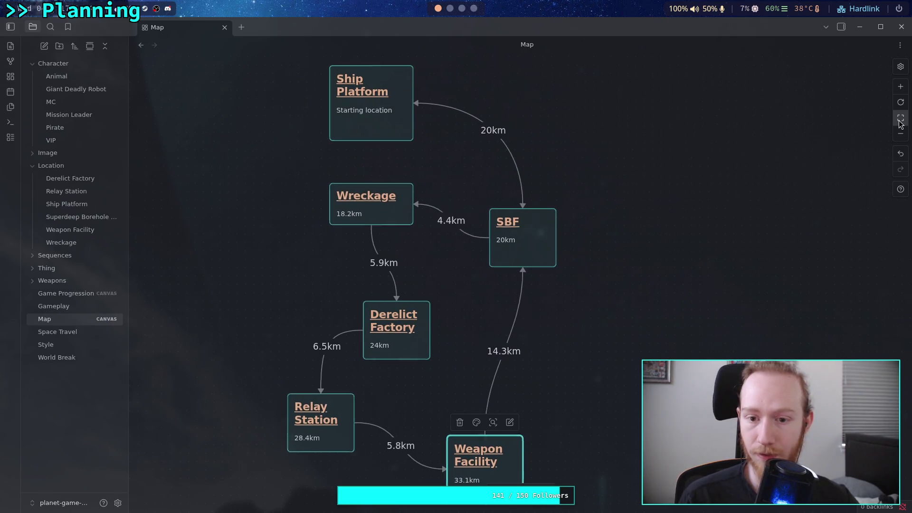
drag(698, 358, 630, 343)
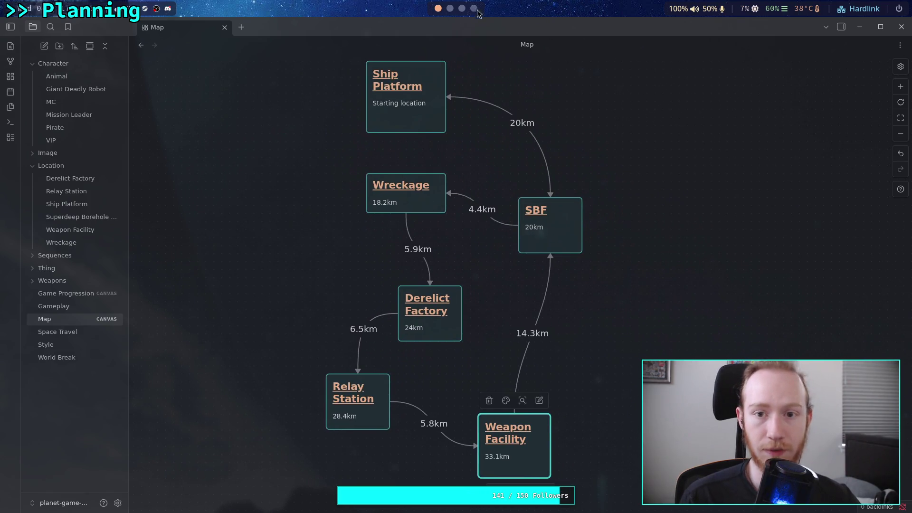
key(super+4)
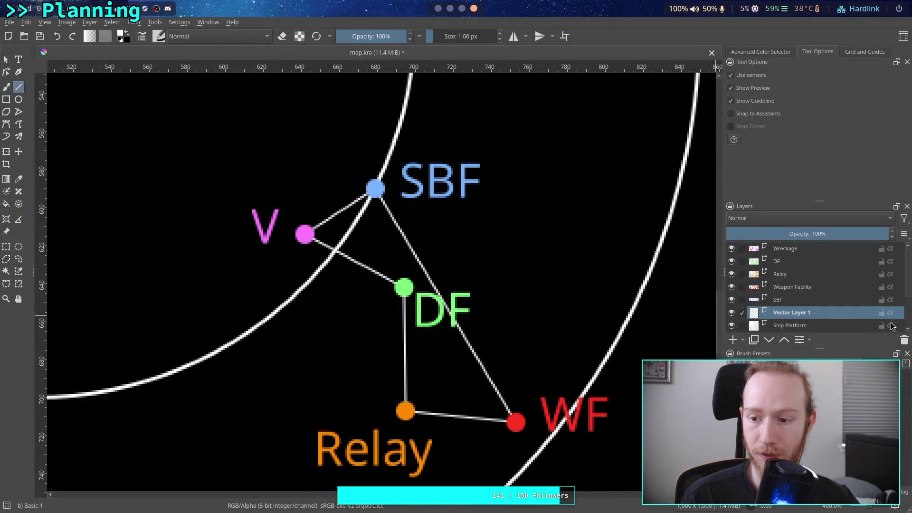
Delete the connecting-lines layer and move the 20km label down inside the first ring's edge
click(903, 341)
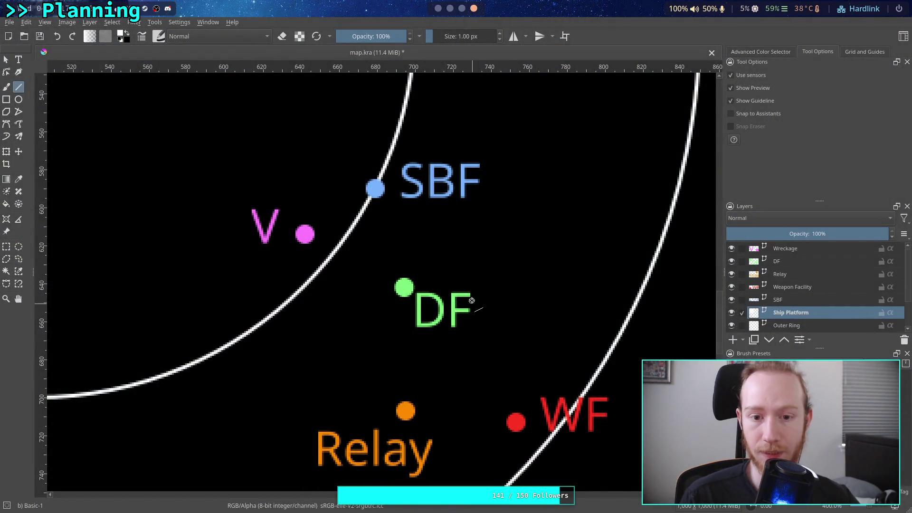
scroll(471, 301, down, 3)
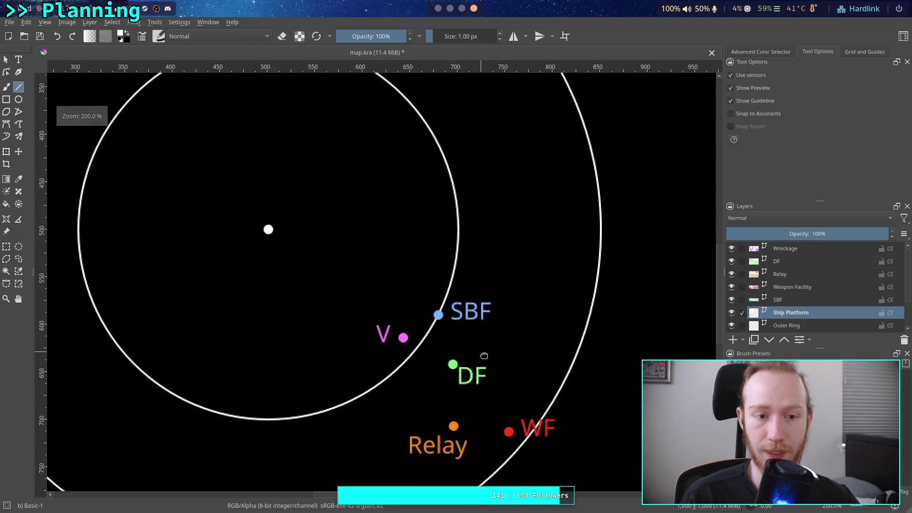
scroll(489, 349, down, 1)
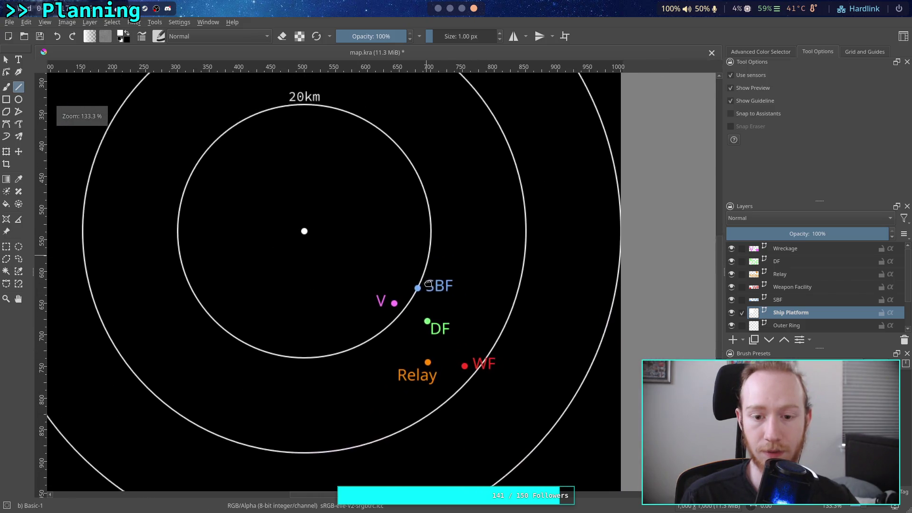
scroll(791, 299, down, 2)
click(784, 287)
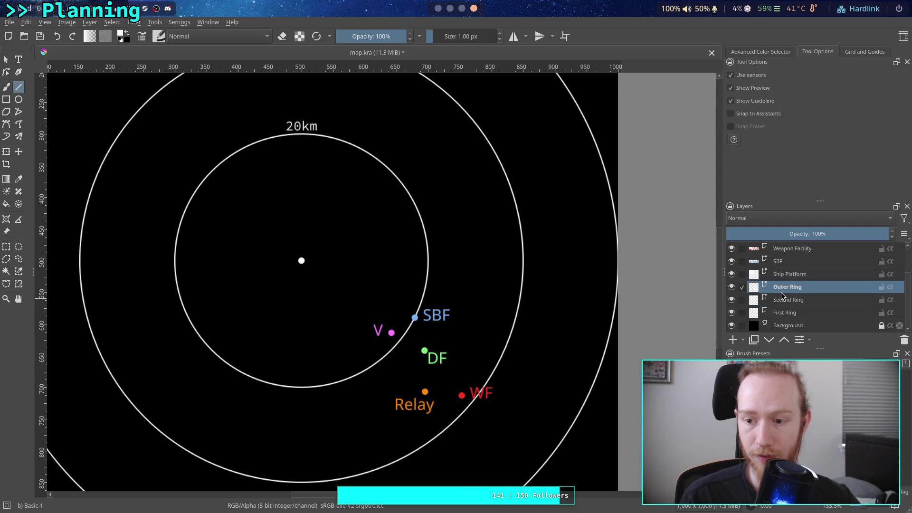
click(800, 315)
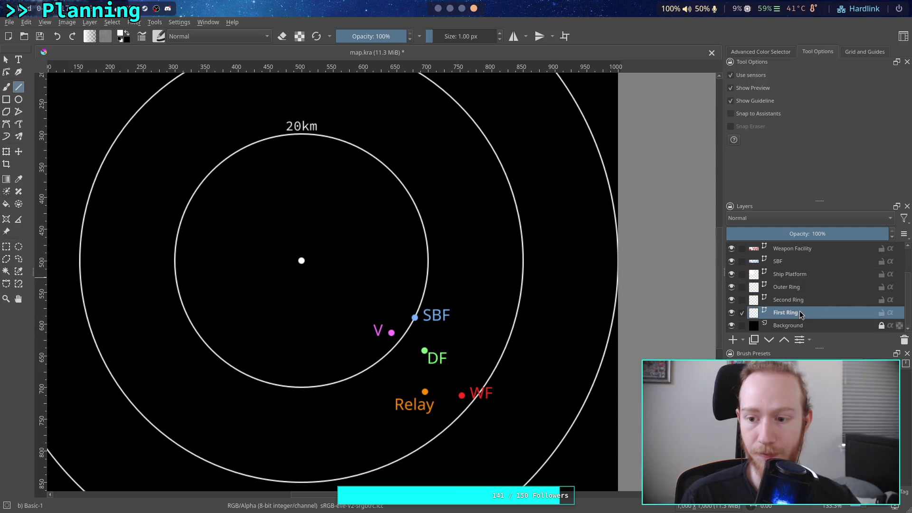
click(7, 61)
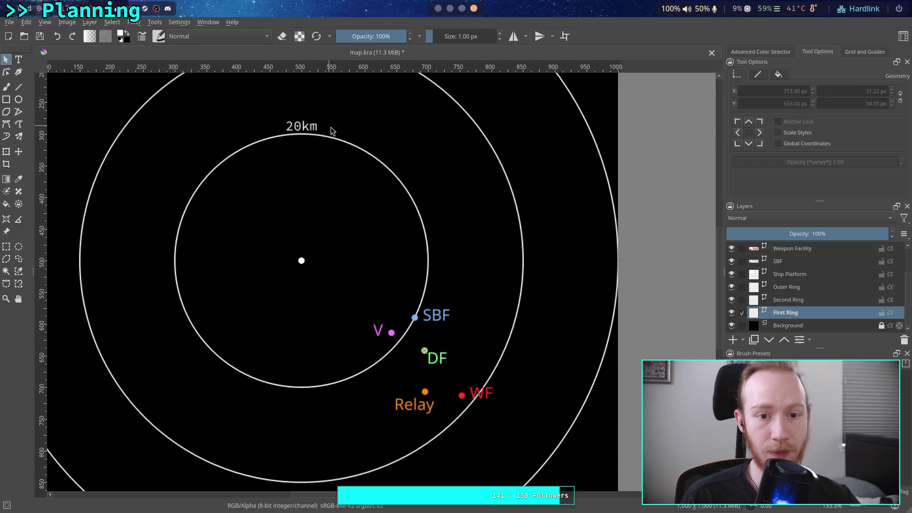
click(310, 125)
mouse_move(310, 124)
mouse_down()
mouse_move(432, 201)
mouse_move(463, 245)
mouse_move(460, 269)
mouse_up()
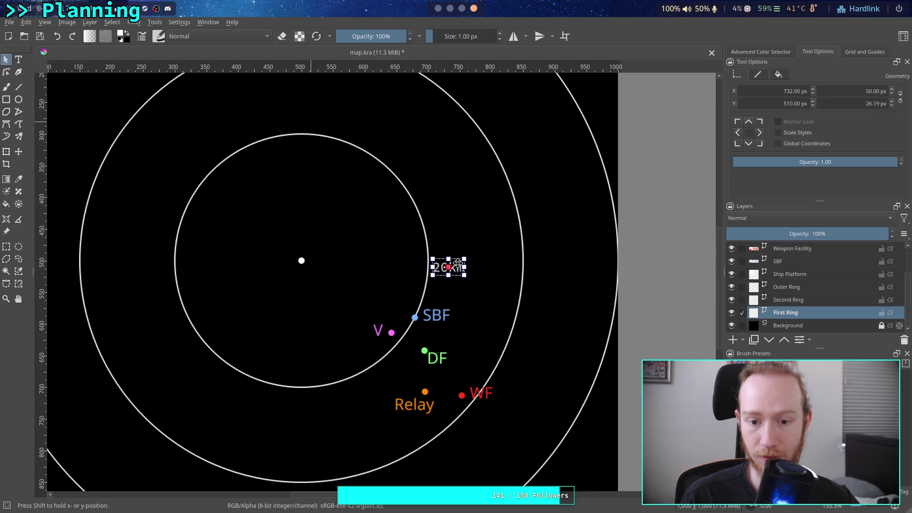
drag(458, 263, 415, 280)
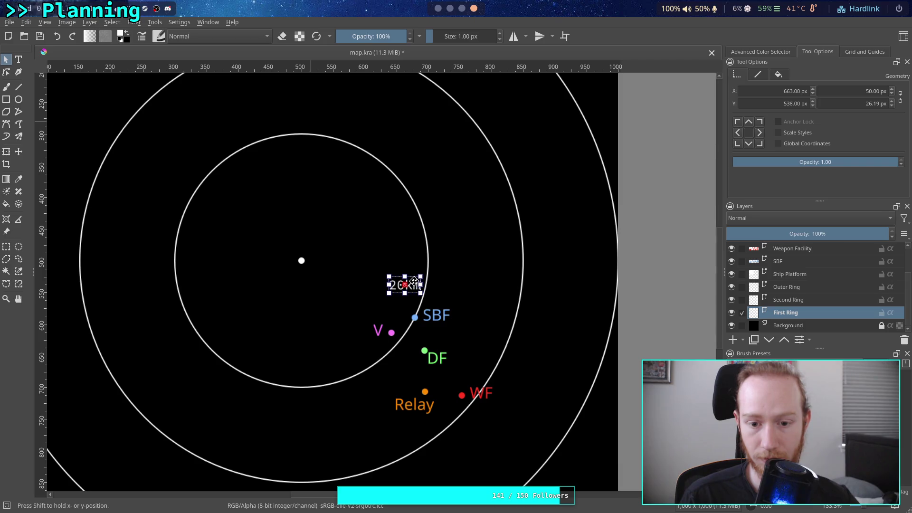
drag(414, 280, 415, 278)
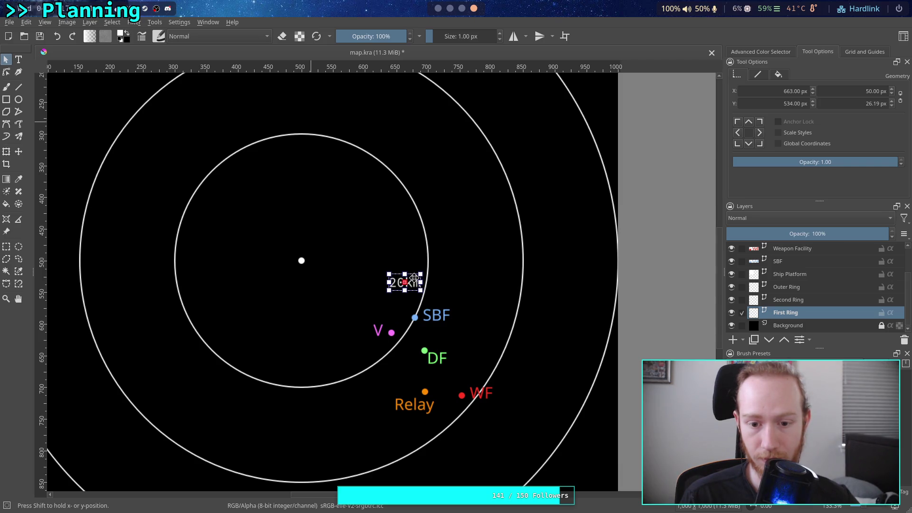
scroll(468, 282, up, 3)
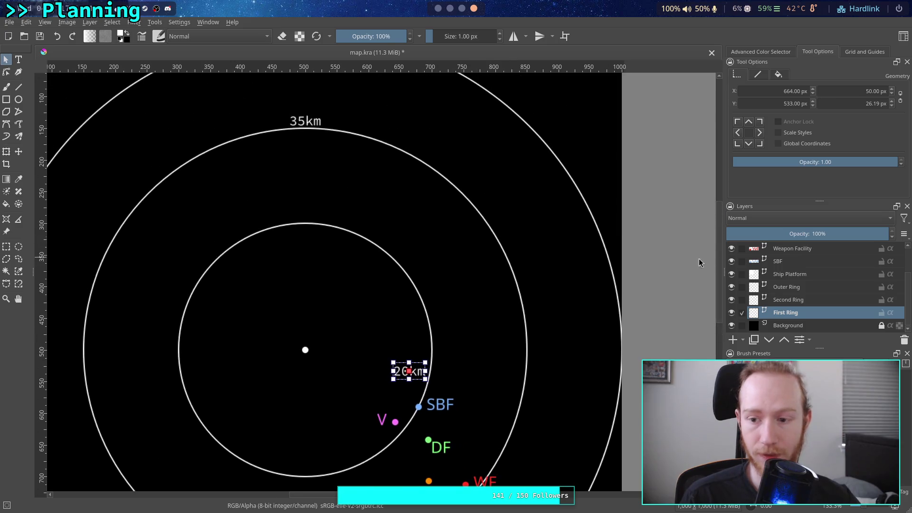
Move the 35km label down beside the second ring near the locations
click(795, 299)
click(307, 122)
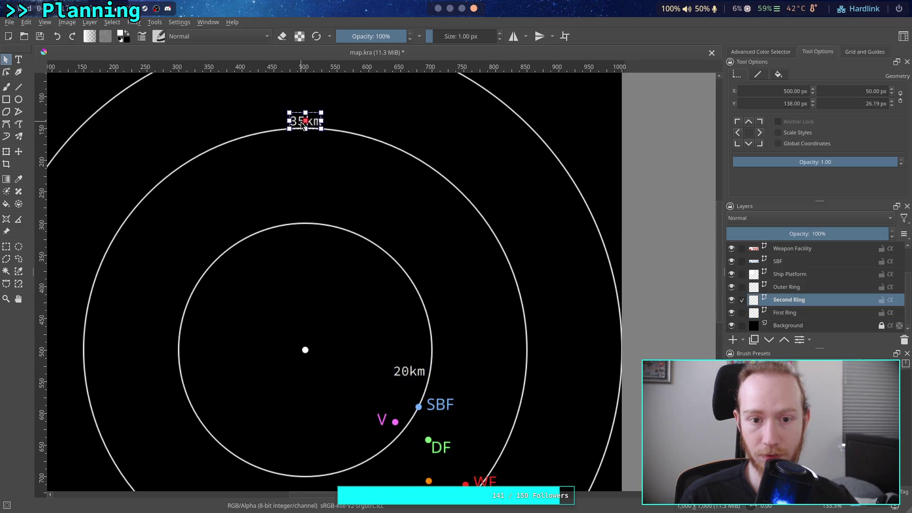
drag(307, 122, 429, 316)
scroll(498, 321, down, 5)
drag(422, 174, 494, 269)
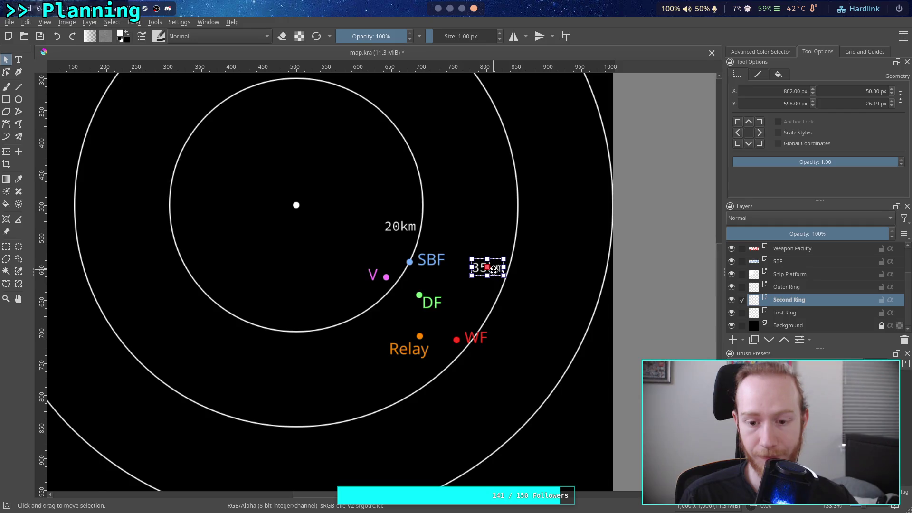
drag(561, 326, 589, 366)
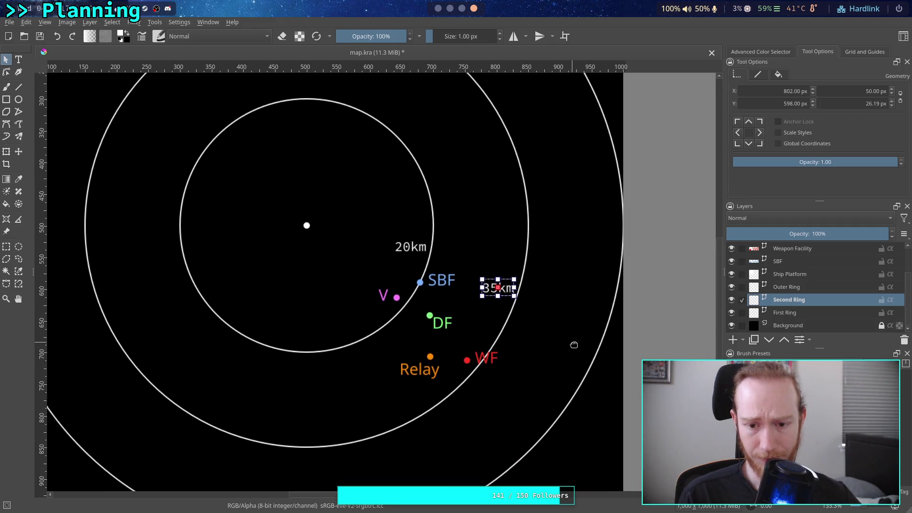
scroll(568, 331, down, 2)
drag(568, 331, 502, 309)
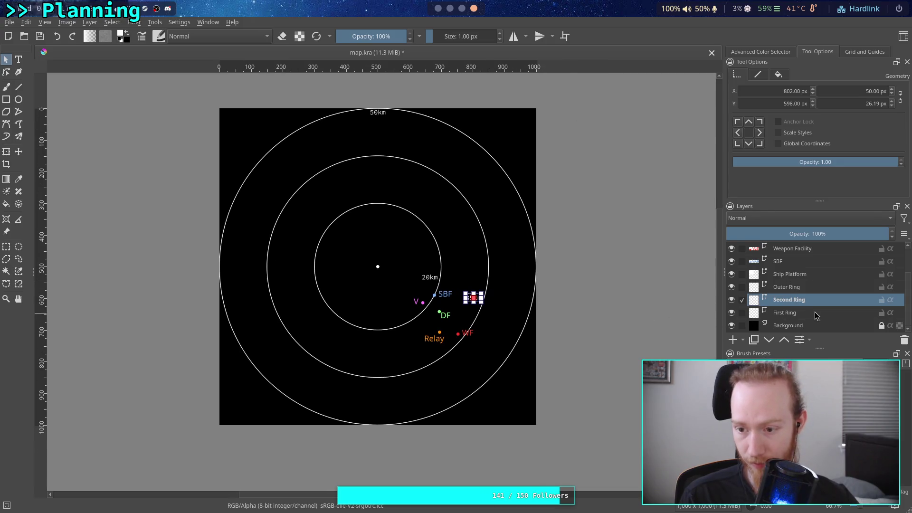
scroll(544, 326, up, 2)
mouse_move(457, 332)
mouse_down()
mouse_move(528, 393)
mouse_move(533, 376)
mouse_up()
scroll(795, 273, up, 1)
scroll(795, 273, down, 1)
Move the 50km label from the ring top down beside the outer ring
click(795, 286)
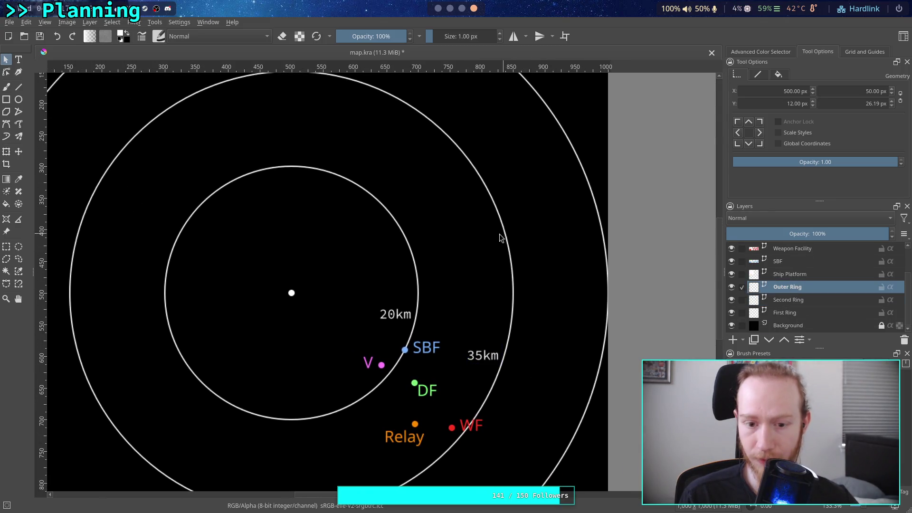
scroll(501, 238, up, 3)
drag(349, 107, 506, 388)
drag(539, 349, 461, 122)
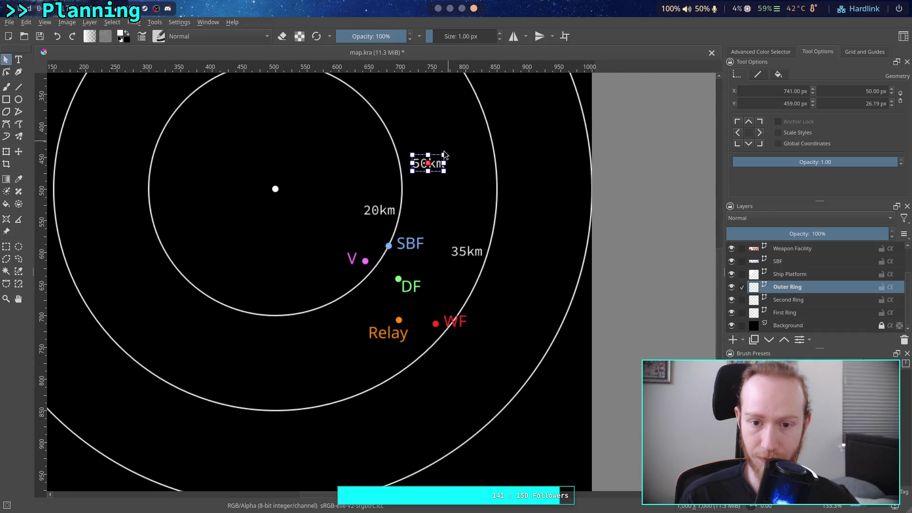
mouse_move(436, 164)
mouse_down()
mouse_move(540, 322)
mouse_move(563, 293)
mouse_up()
drag(534, 227, 513, 281)
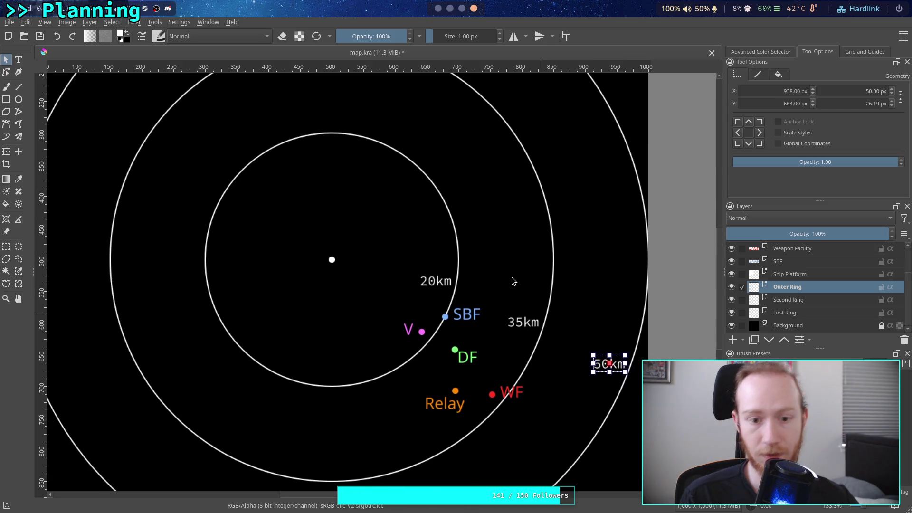
scroll(157, 141, down, 1)
scroll(220, 171, down, 1)
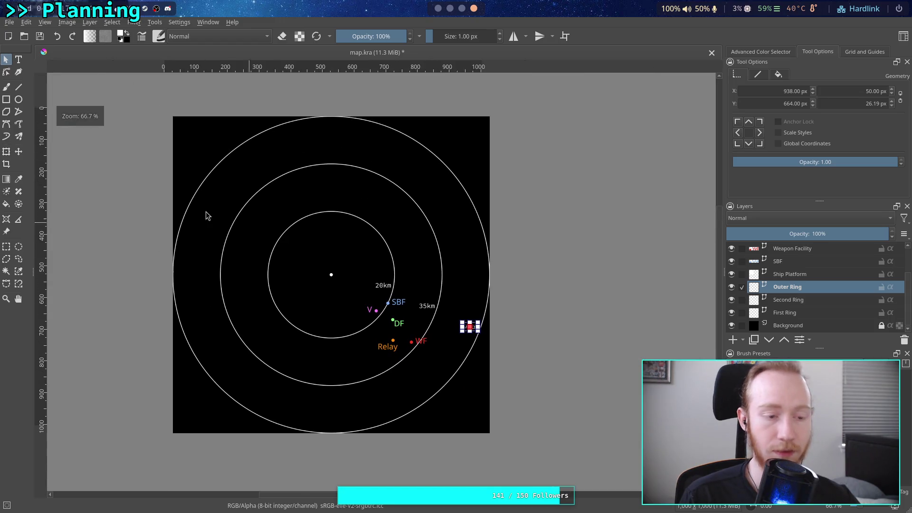
Resize the canvas to 500 by 500 px anchored bottom-right, keeping one ring quadrant
click(67, 22)
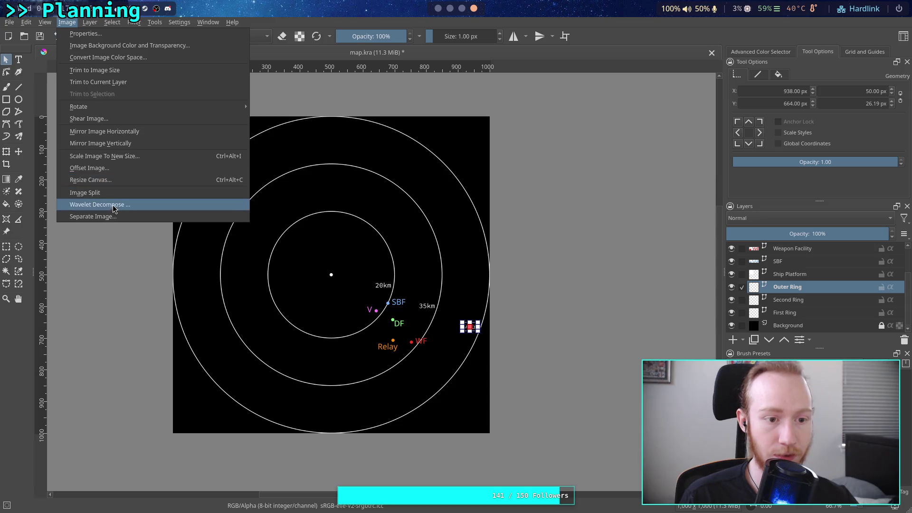
click(111, 180)
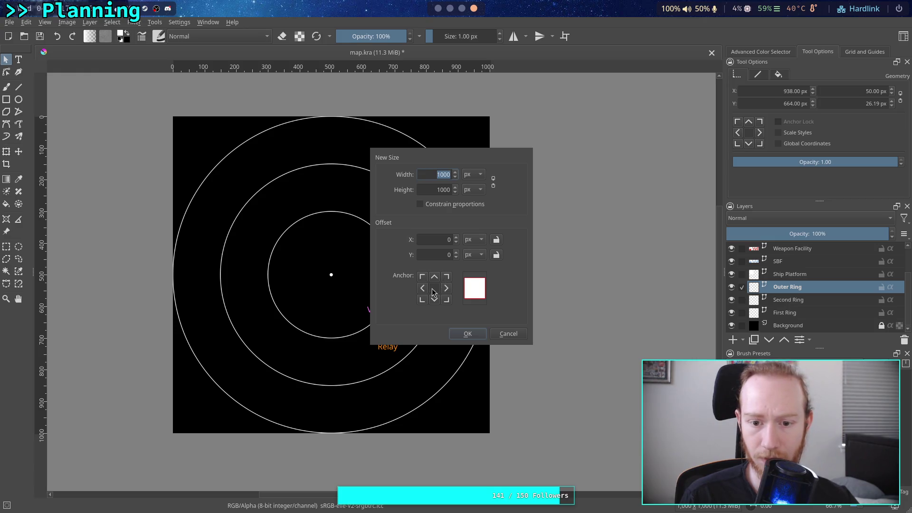
click(446, 300)
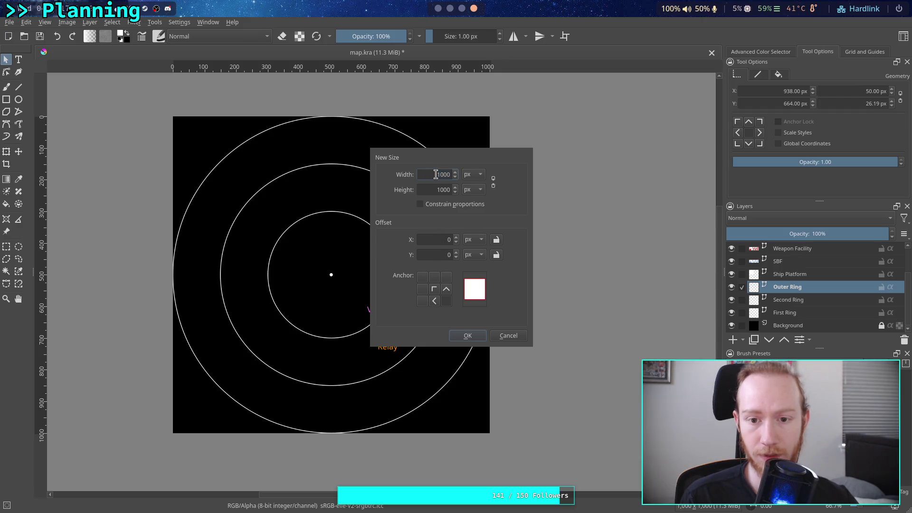
text(500)
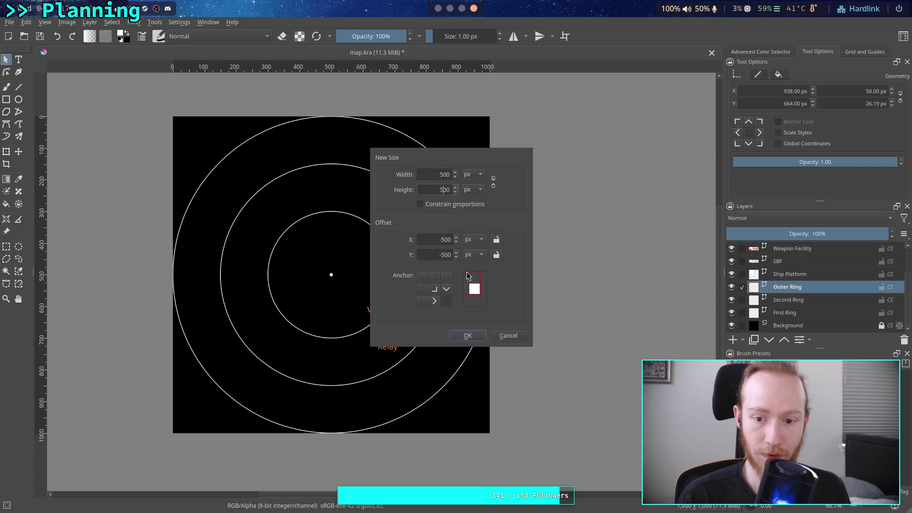
click(469, 336)
scroll(423, 327, up, 1)
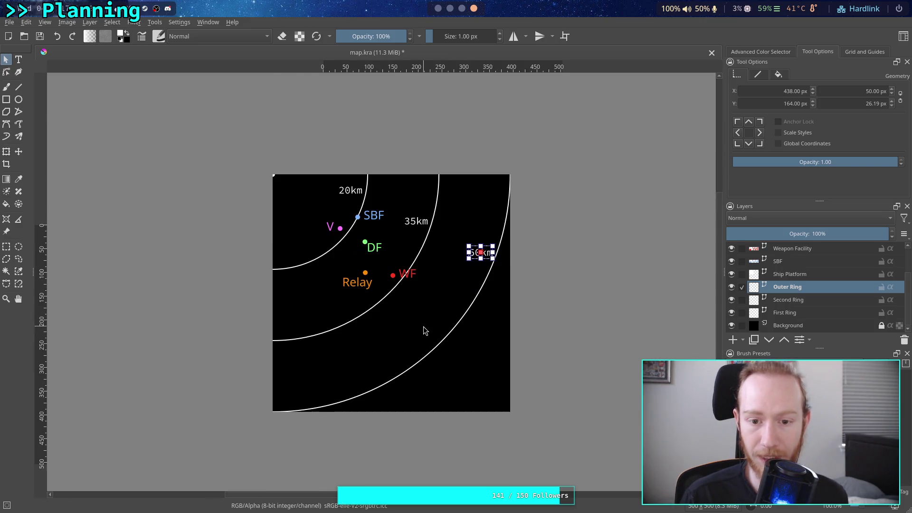
scroll(421, 315, up, 1)
click(577, 339)
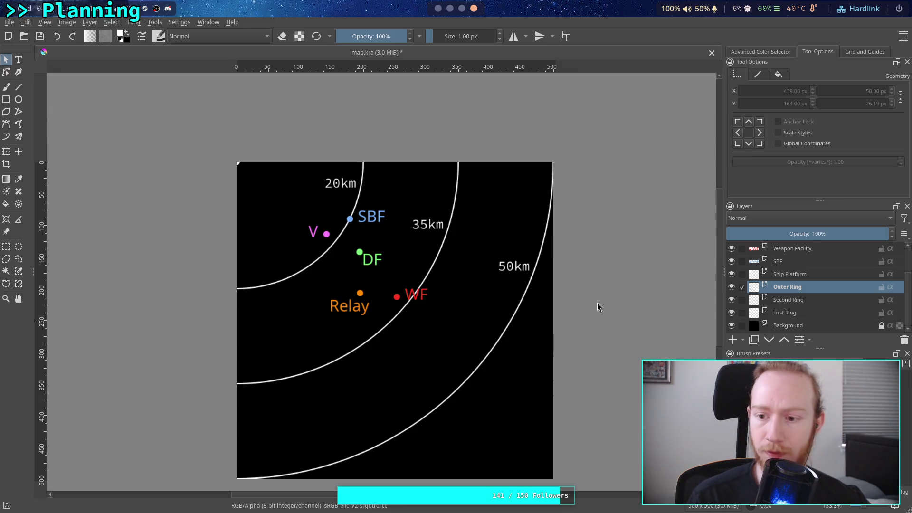
click(793, 276)
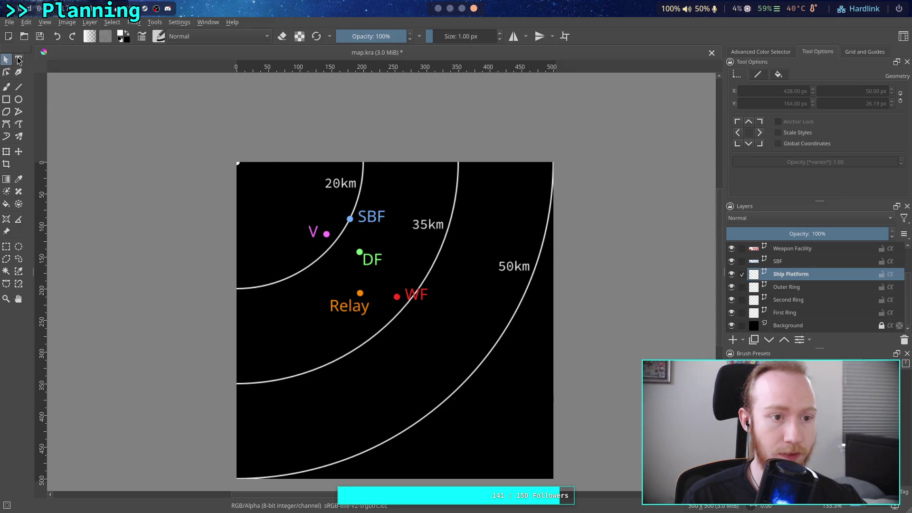
Create a new text shape near the V dot and clear its placeholder to 'Ship'
click(18, 61)
click(257, 178)
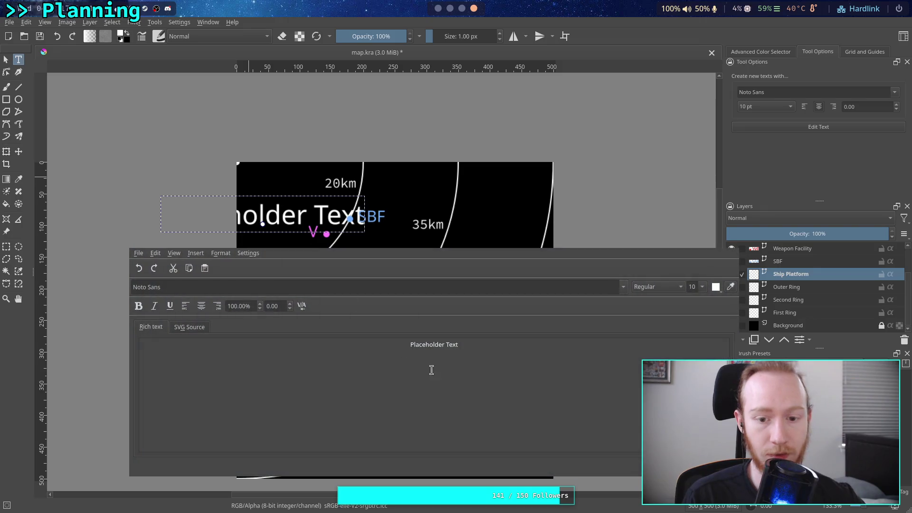
key(ctrl+a)
text(P)
key(BackSpace)
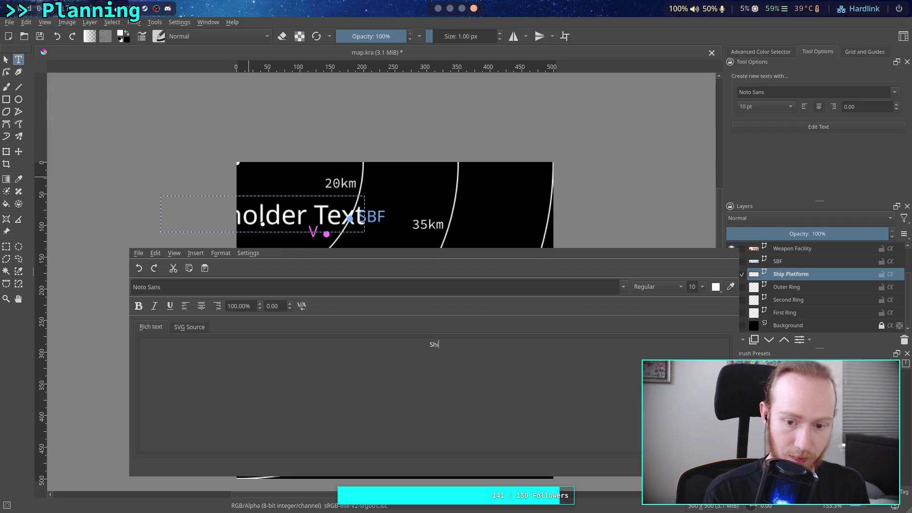
text(hip)
Set the Ship label to Office Code Pro D at size 6 and keep it
click(611, 286)
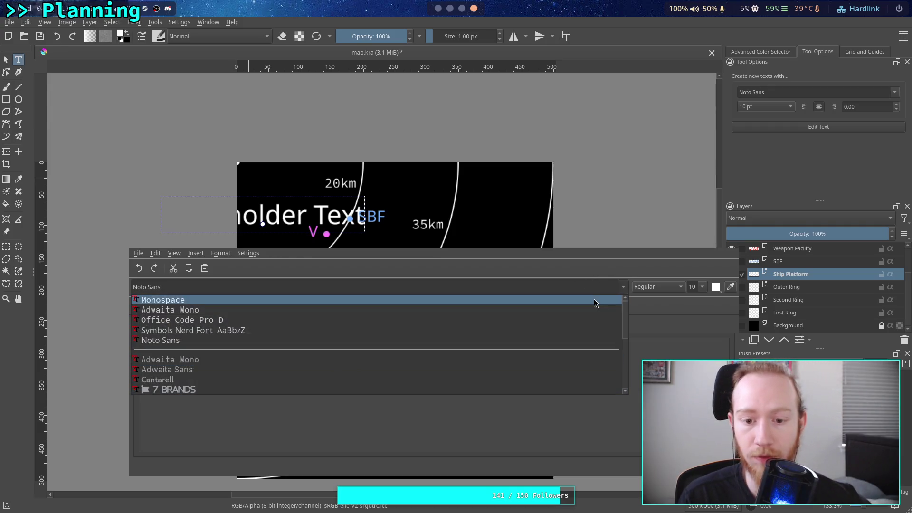
click(307, 322)
click(701, 288)
click(691, 297)
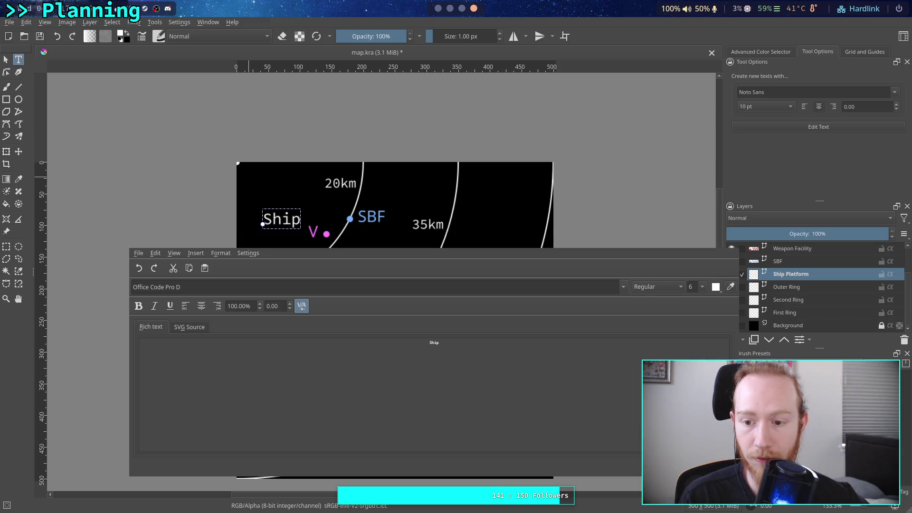
key(ctrl+w)
scroll(414, 296, up, 2)
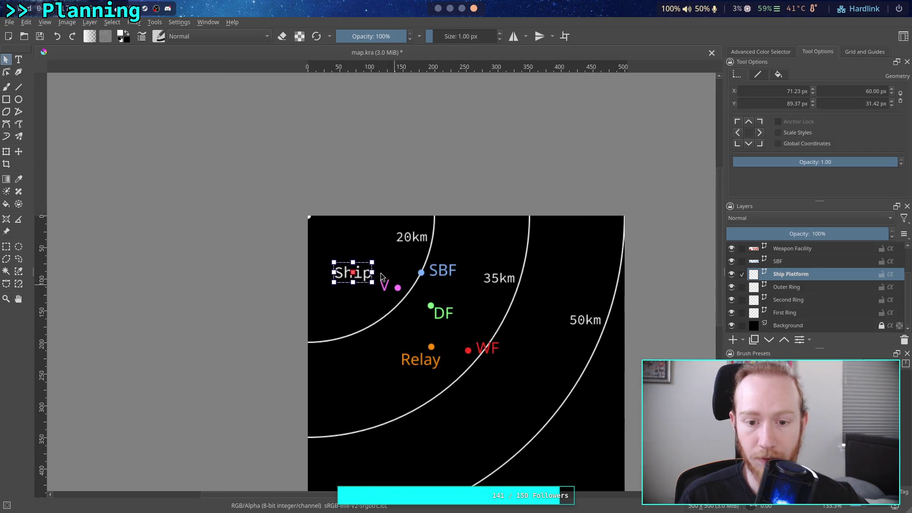
scroll(381, 273, up, 3)
Place the Ship label at the map's top-left corner and recentre the whole map
drag(328, 176, 308, 177)
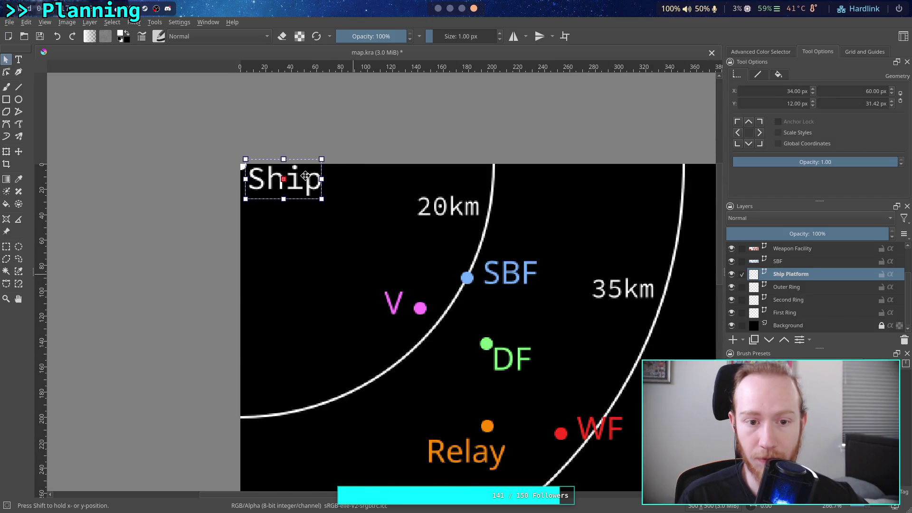
click(370, 151)
scroll(341, 214, down, 1)
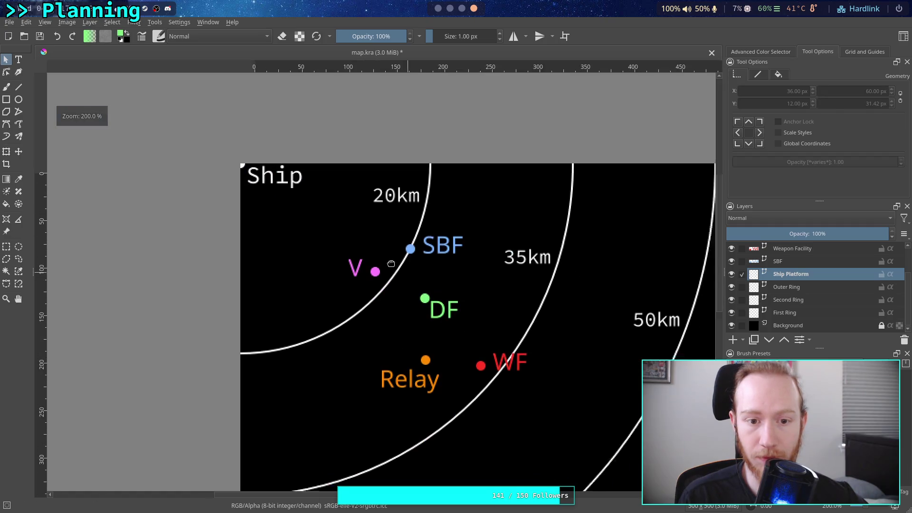
scroll(341, 214, down, 2)
mouse_move(348, 245)
mouse_down()
mouse_move(356, 226)
mouse_move(408, 252)
mouse_up()
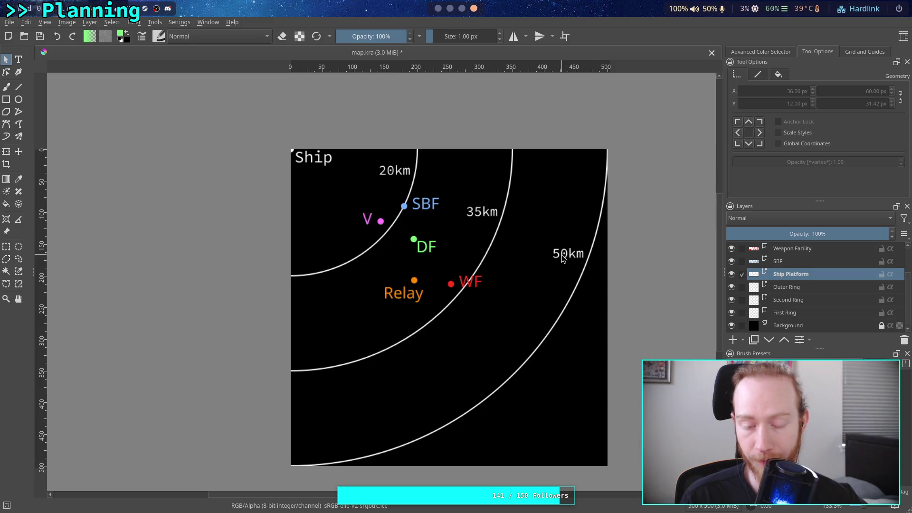
drag(500, 257, 507, 270)
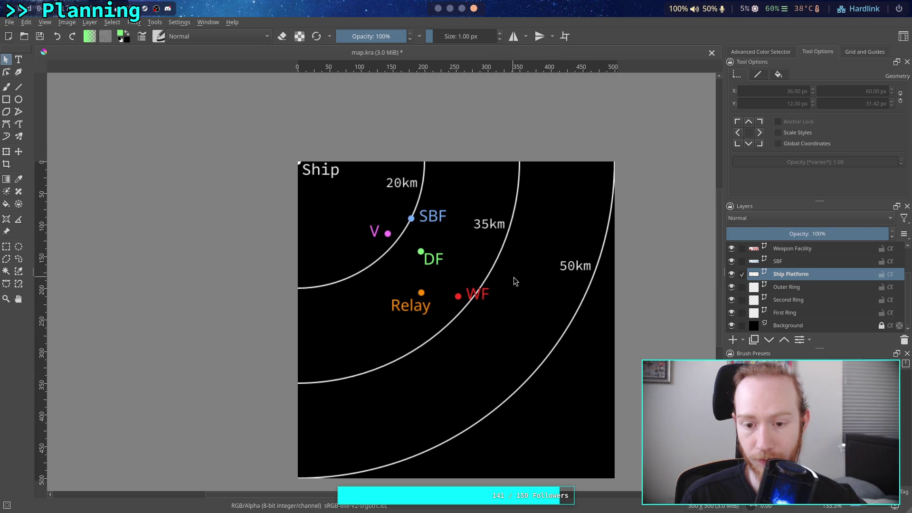
scroll(512, 278, up, 2)
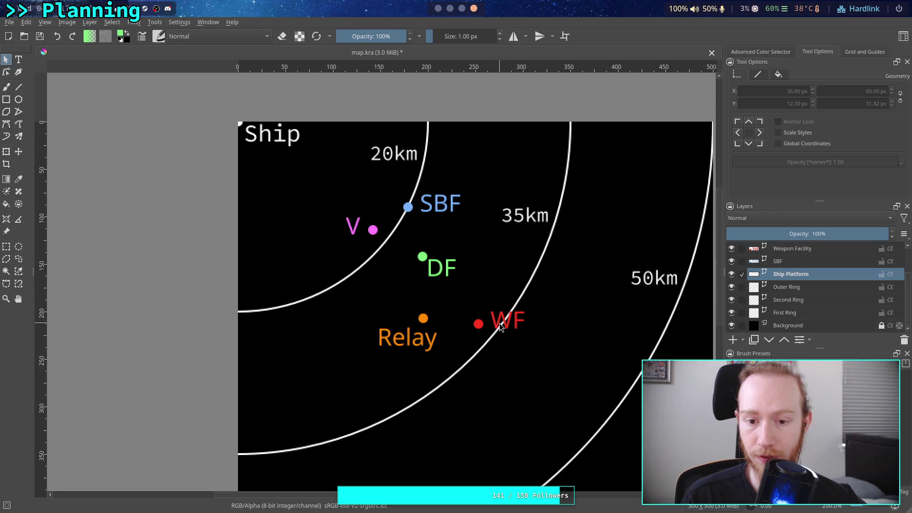
Move the WF marker on the Weapon Facility layer down and to the right
click(787, 249)
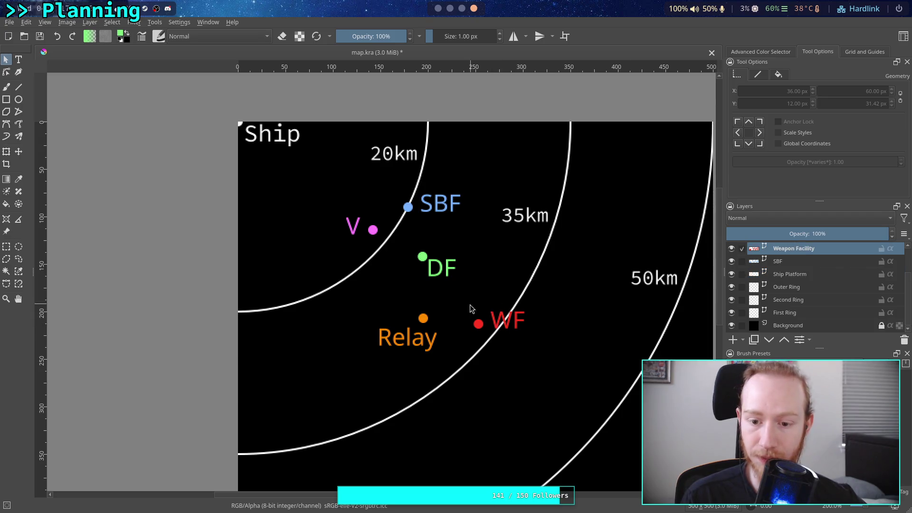
click(505, 318)
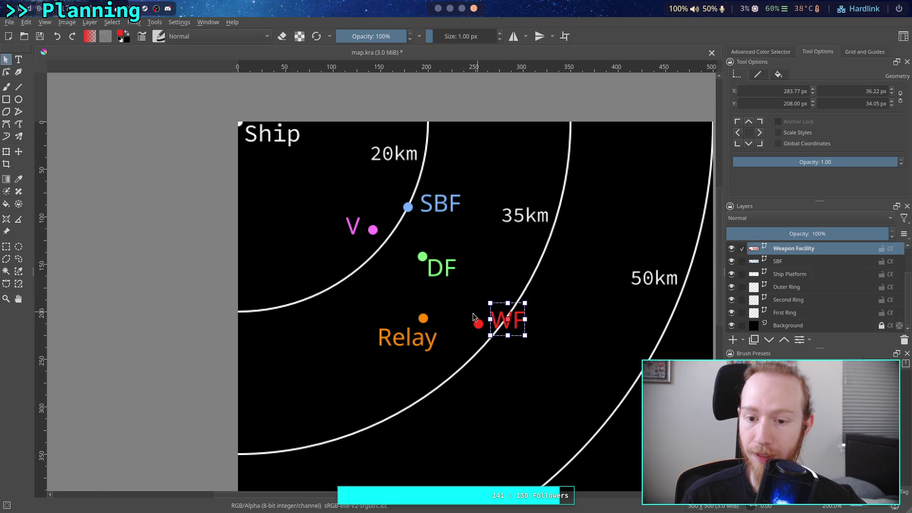
click(19, 155)
drag(509, 293, 519, 323)
scroll(475, 267, down, 2)
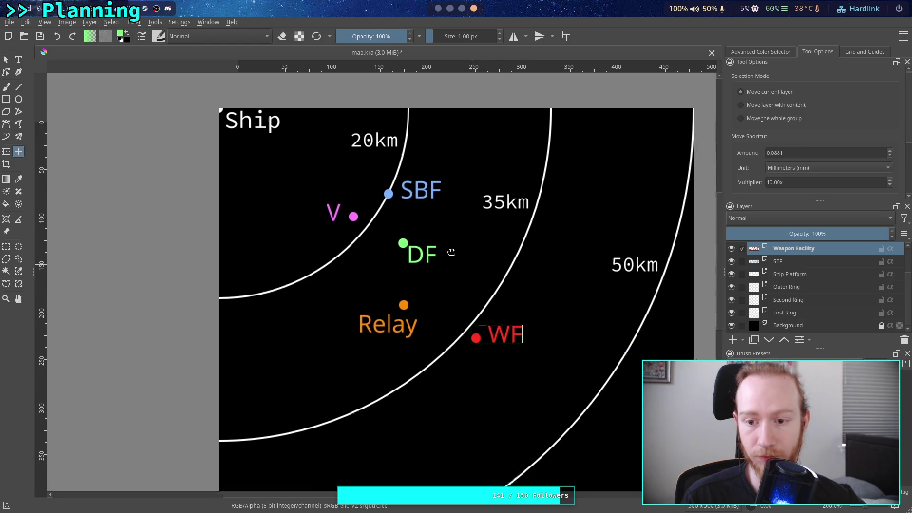
scroll(570, 293, right, 3)
scroll(561, 305, down, 2)
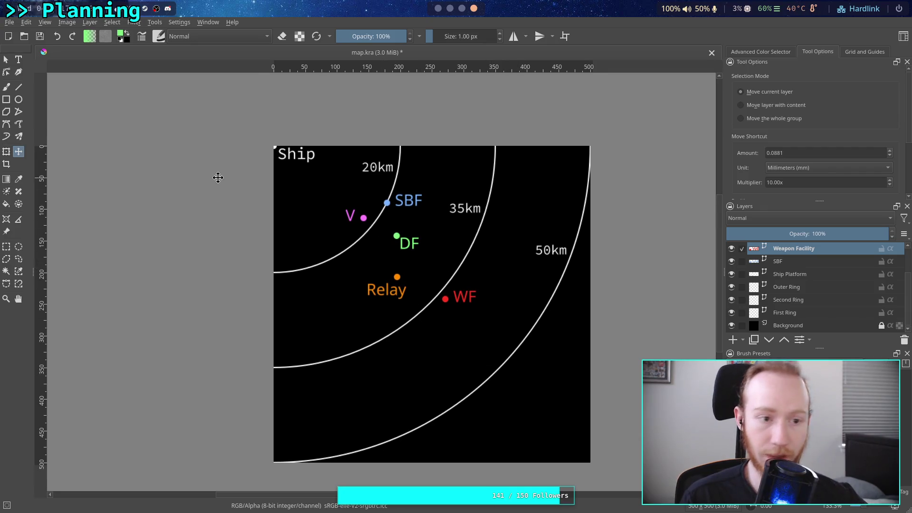
Crop the image to about 355 by 273 px, keeping the 20km and 35km rings and all markers
click(6, 164)
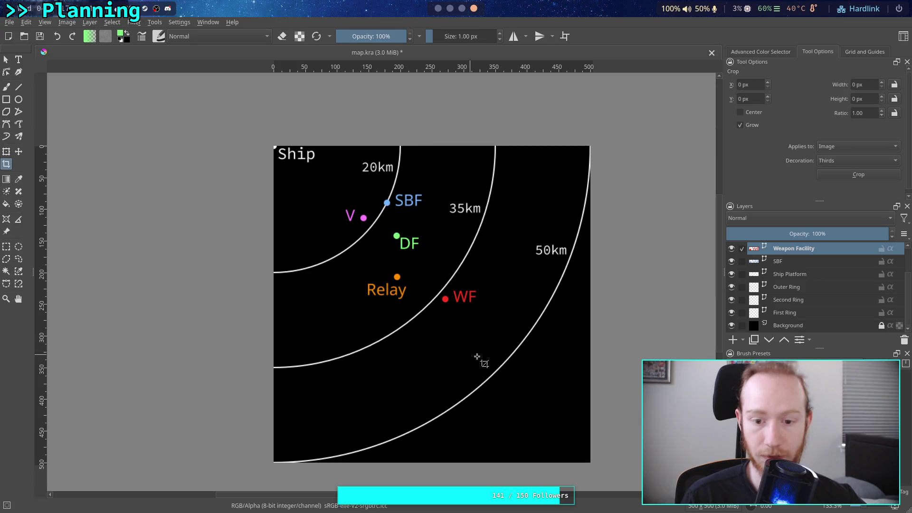
click(327, 232)
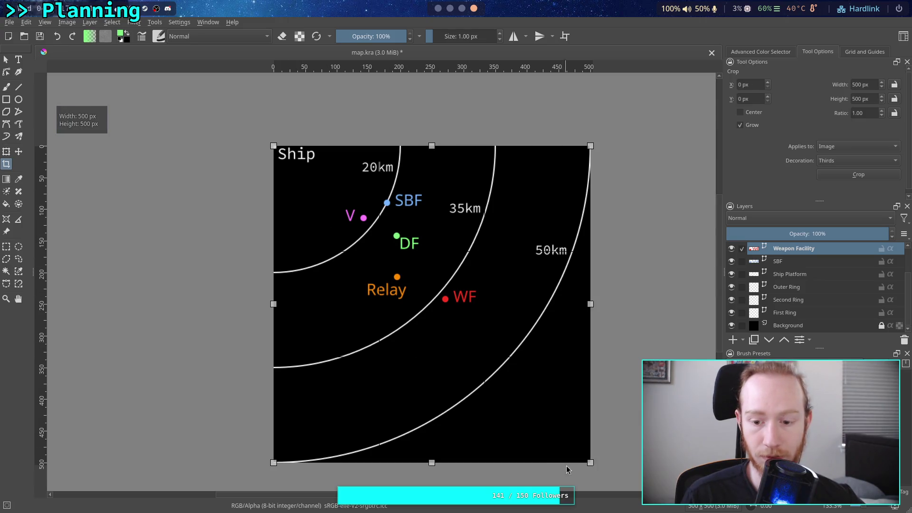
drag(590, 462, 540, 393)
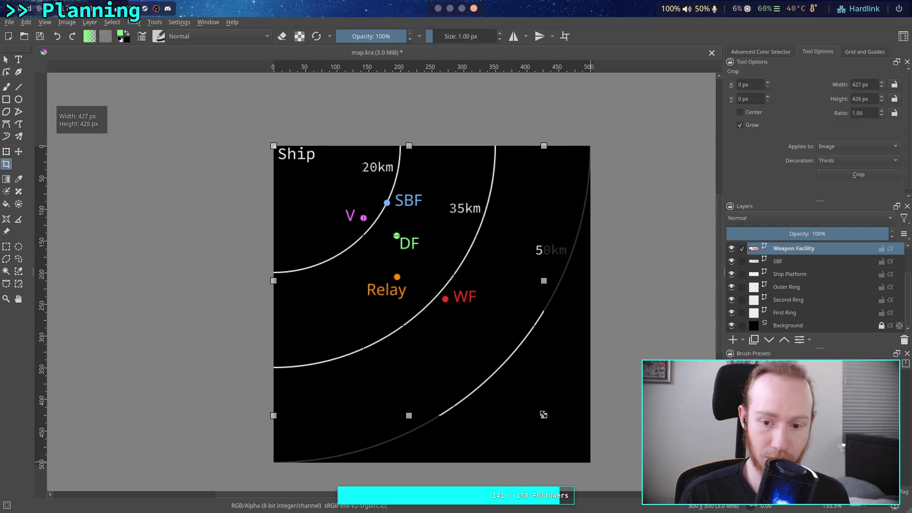
mouse_move(540, 393)
mouse_down()
mouse_move(518, 399)
mouse_move(495, 362)
mouse_move(504, 358)
mouse_move(498, 320)
mouse_up()
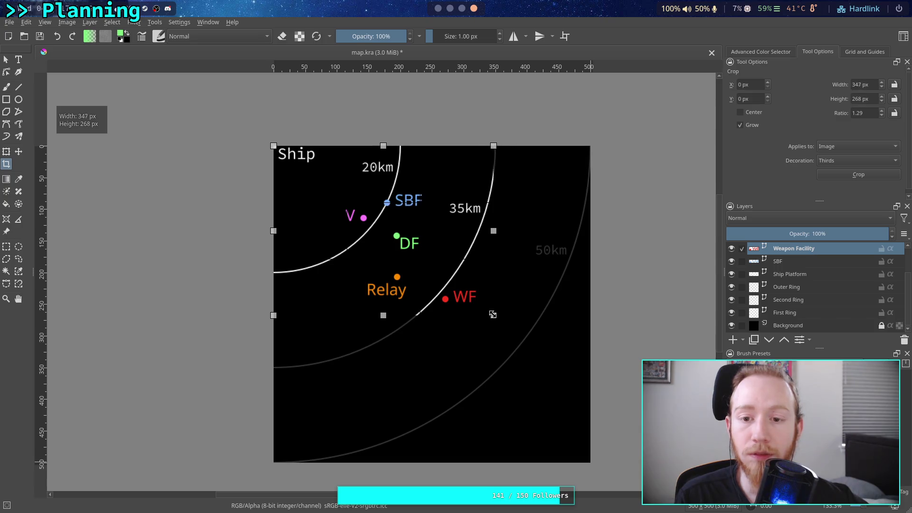
drag(491, 315, 500, 312)
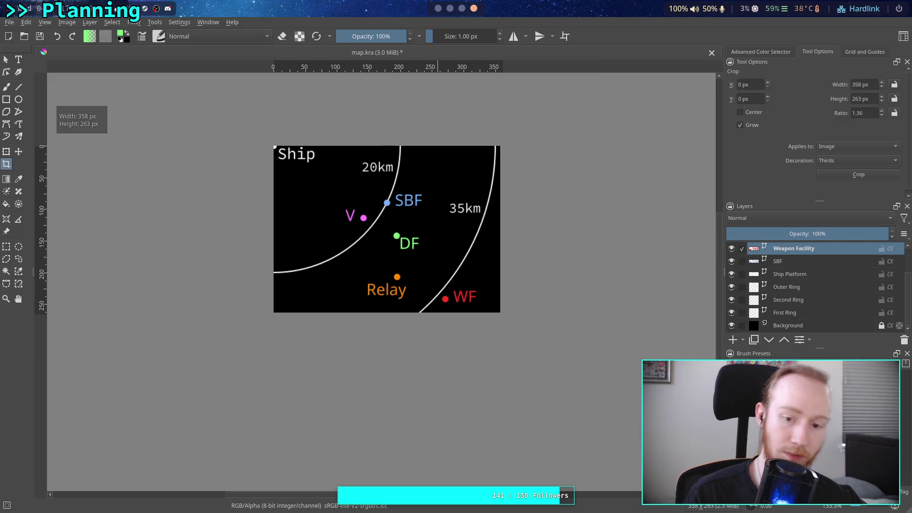
key(Return)
scroll(427, 312, up, 1)
scroll(431, 318, up, 1)
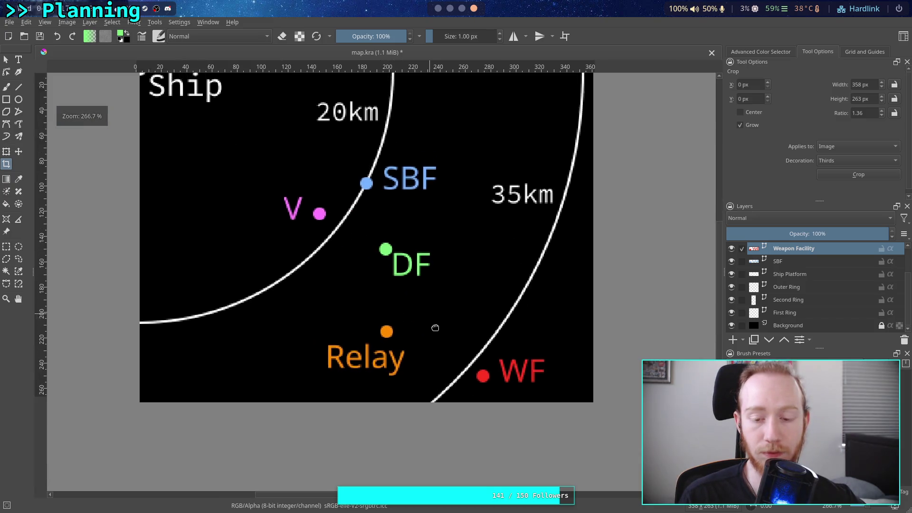
click(815, 289)
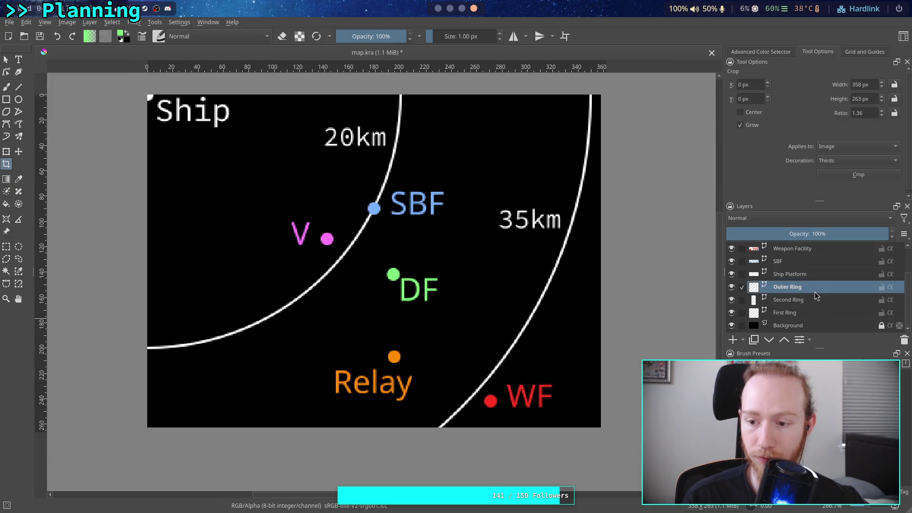
Delete the Outer Ring layer and measure the Relay-to-WF distance with a line
click(905, 340)
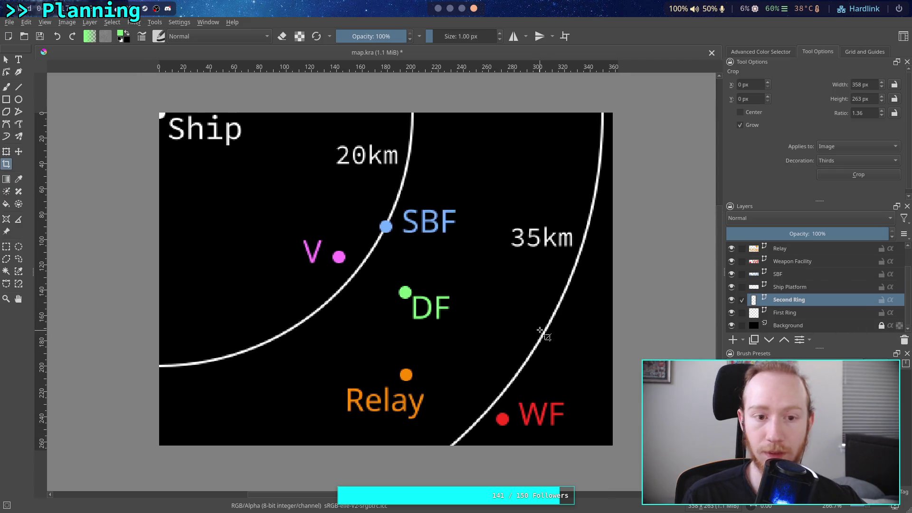
scroll(540, 327, down, 1)
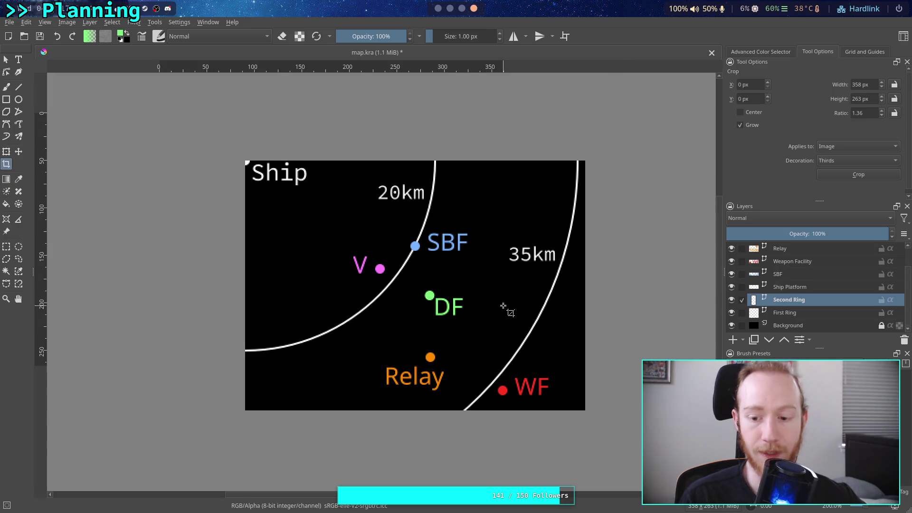
scroll(539, 324, down, 1)
scroll(540, 321, down, 1)
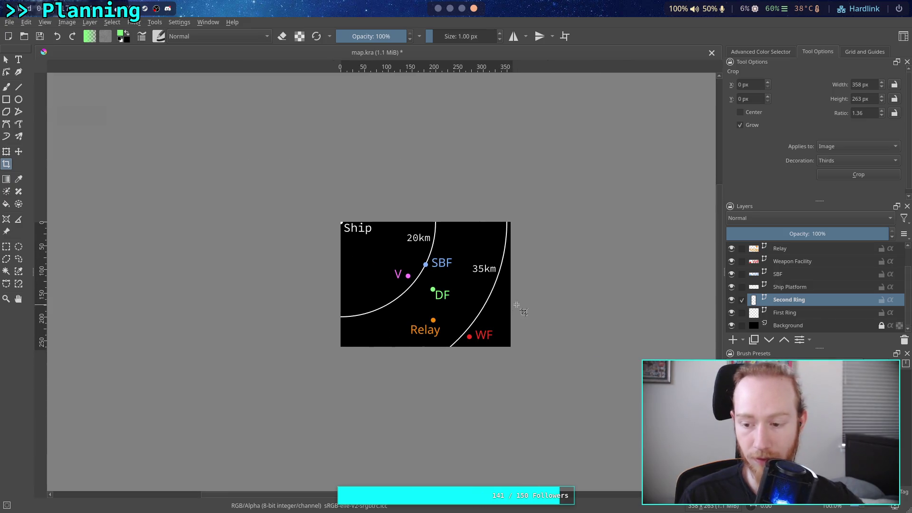
drag(540, 319, 507, 316)
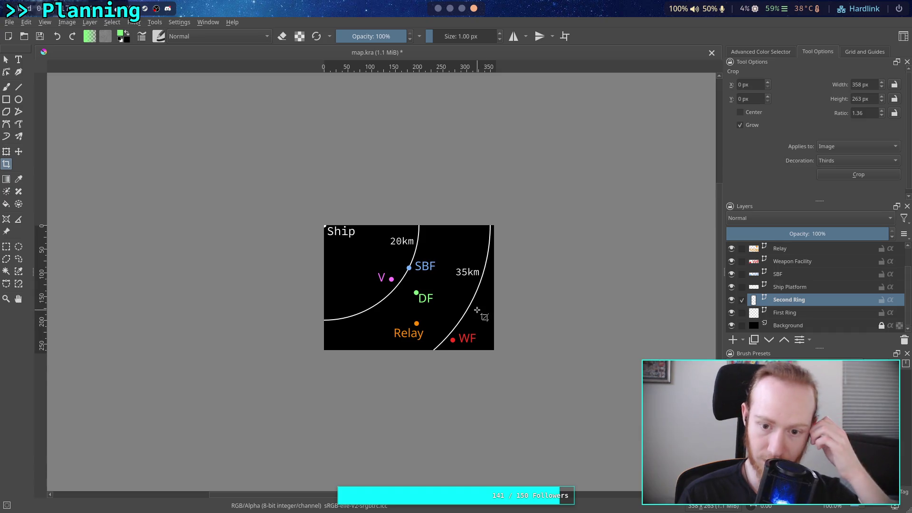
scroll(487, 322, up, 1)
scroll(437, 305, up, 1)
click(19, 86)
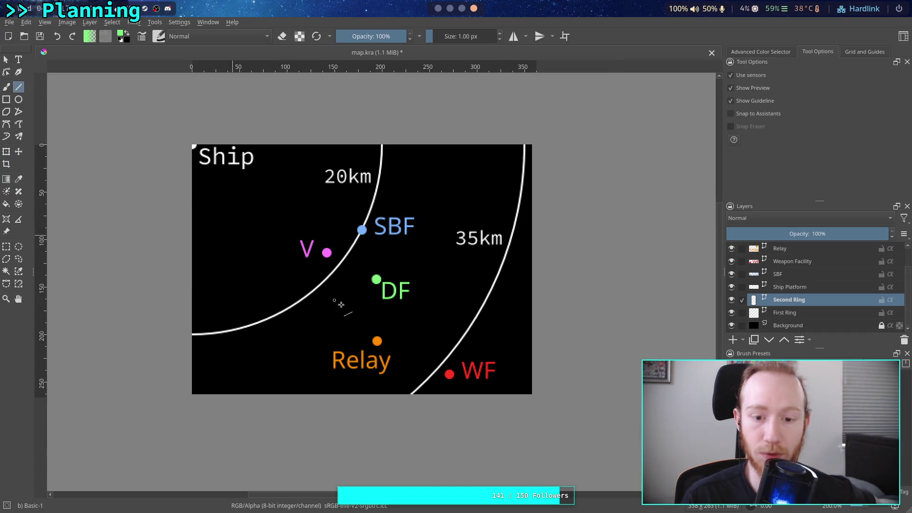
scroll(371, 335, up, 1)
scroll(370, 335, up, 1)
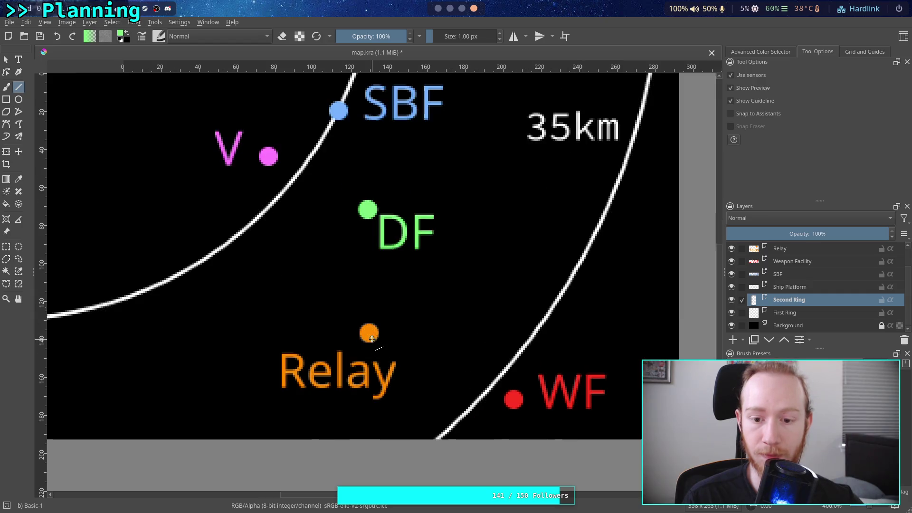
scroll(388, 356, down, 1)
scroll(404, 353, up, 1)
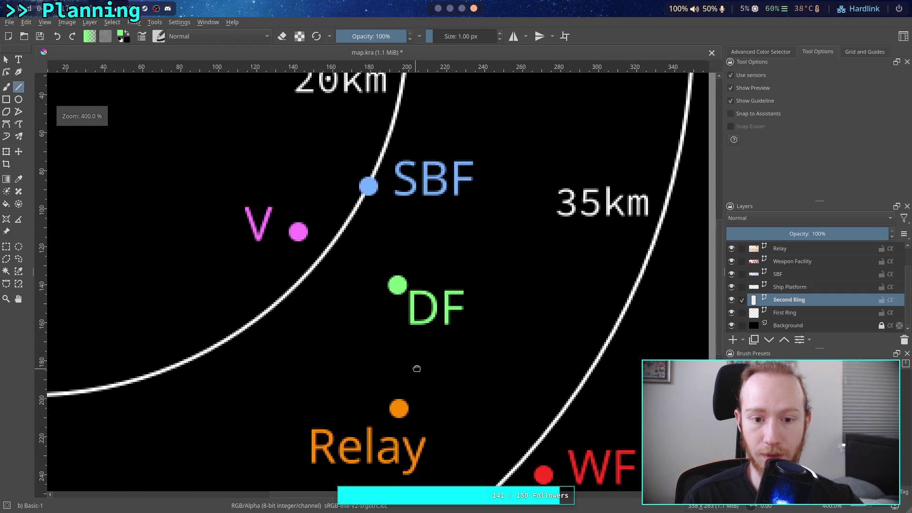
scroll(416, 369, down, 1)
scroll(390, 378, up, 1)
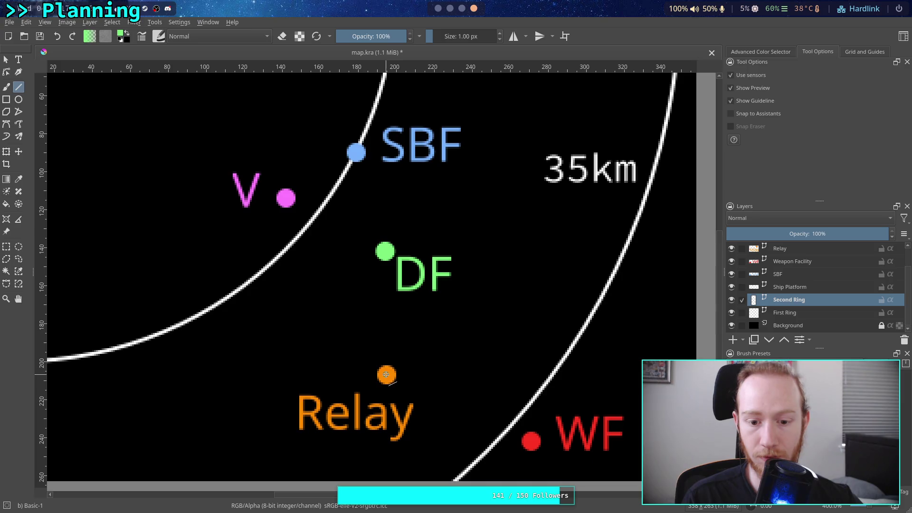
drag(386, 375, 532, 441)
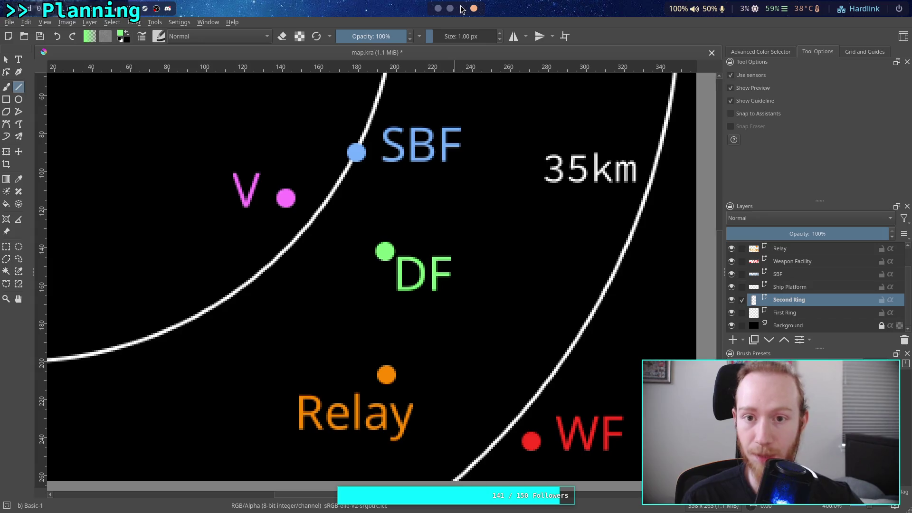
scroll(461, 8, up, 1)
scroll(461, 9, up, 1)
scroll(461, 9, up, 1)
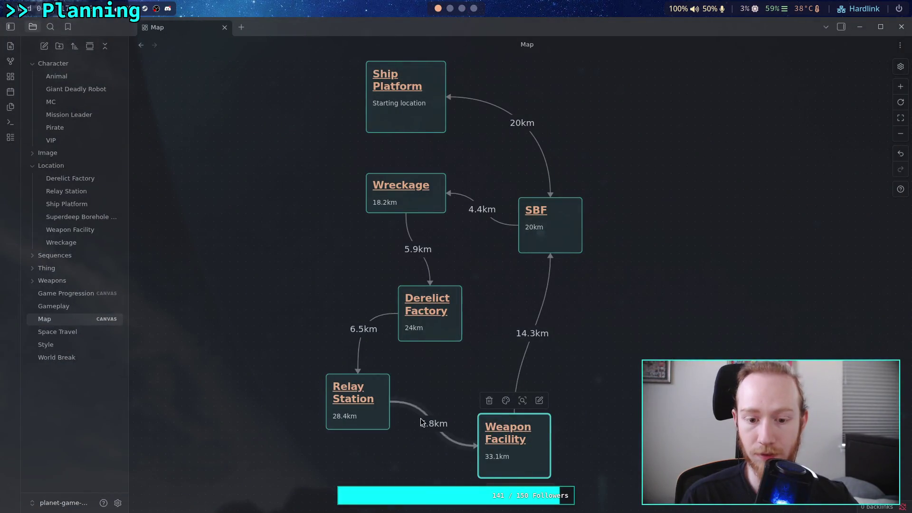
Change the Relay Station–Weapon Facility link from 5.8km to 8.5km, then return to Krita
double_click(437, 425)
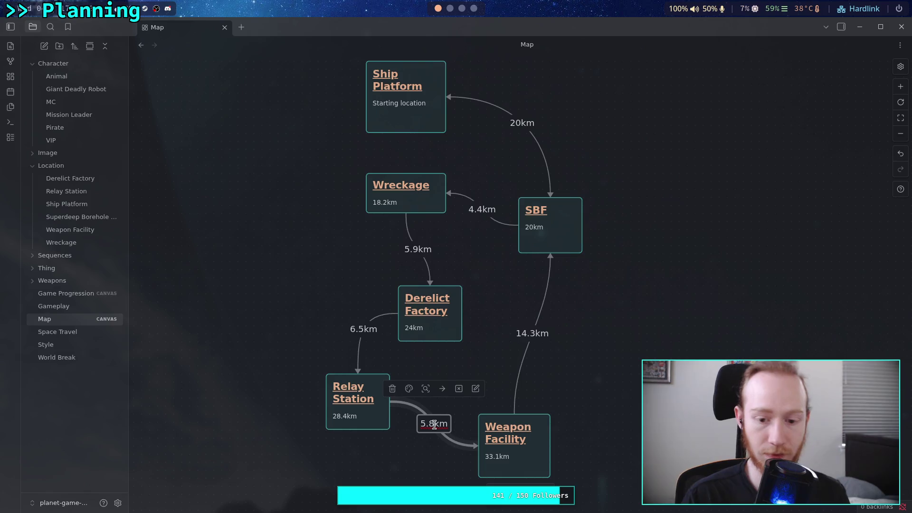
key(BackSpace)
key(BackSpace)
key(BackSpace)
text(8.6)
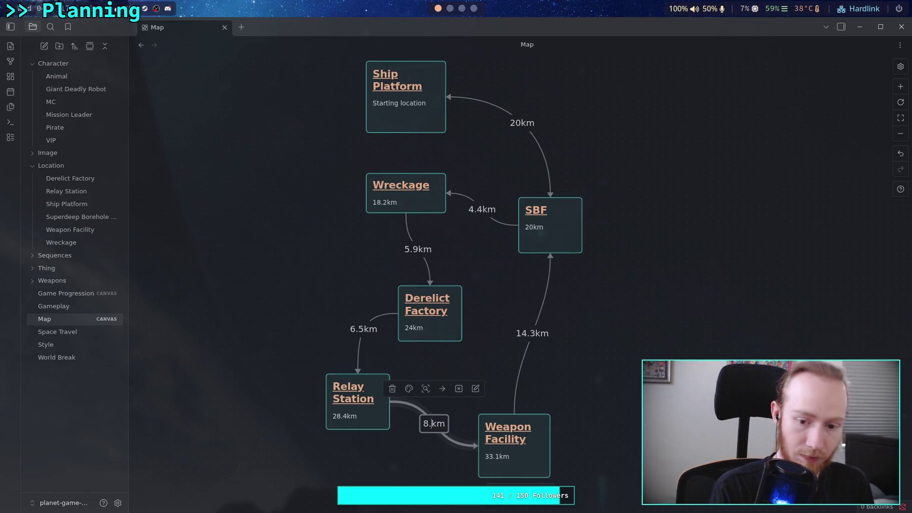
key(BackSpace)
text(5)
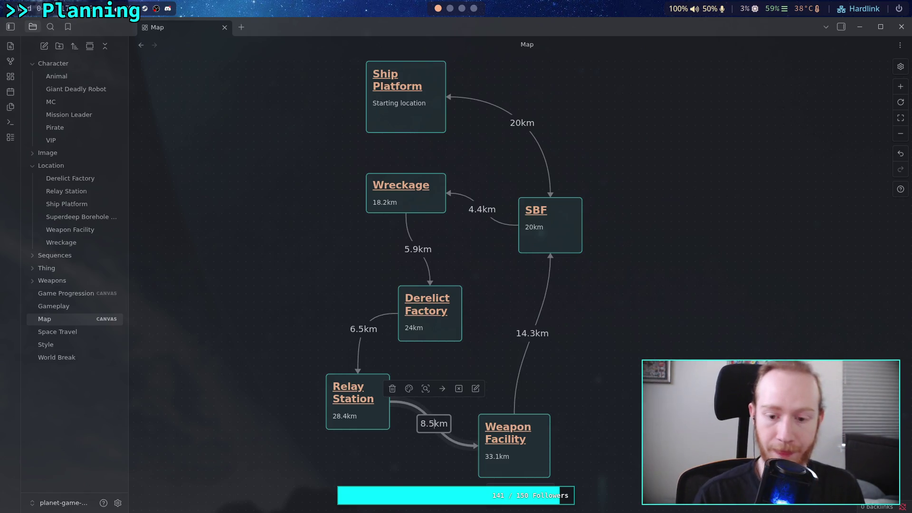
key(Escape)
click(474, 7)
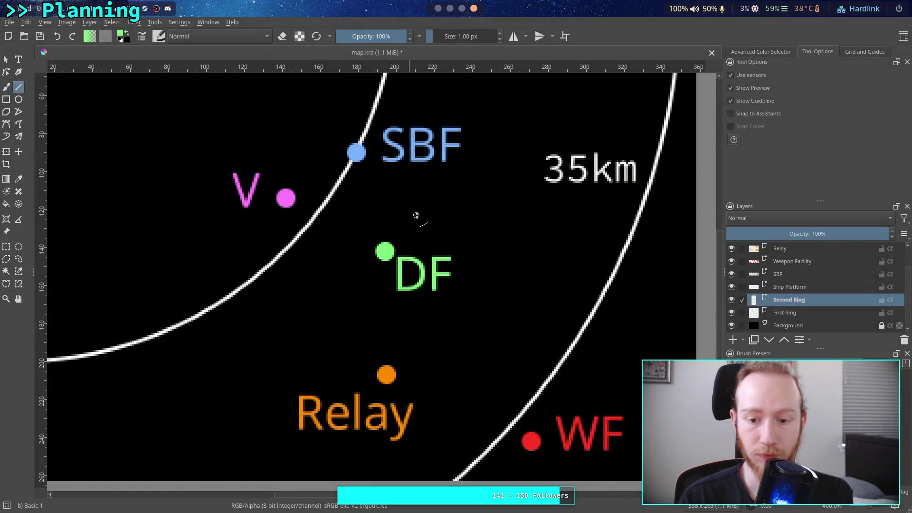
scroll(489, 262, down, 1)
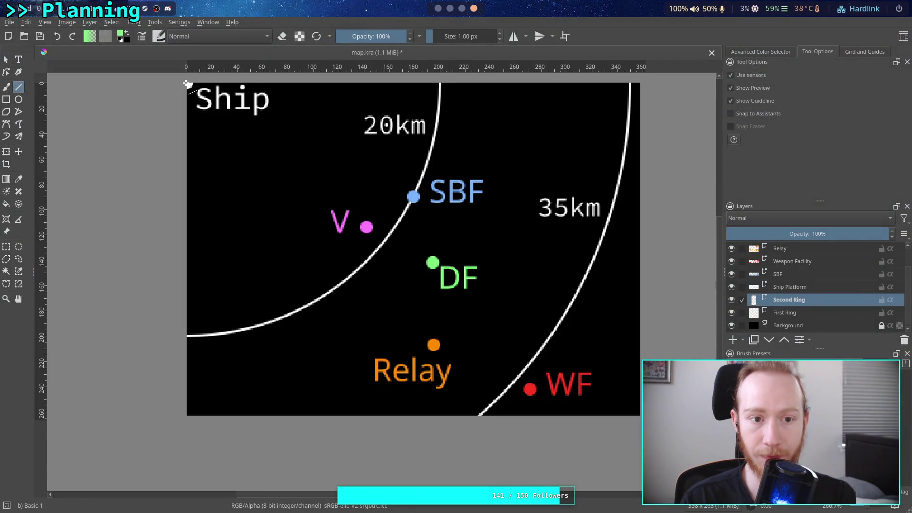
Draw a line from the Ship corner to the WF dot to read its length, then undo it and return to Obsidian
drag(189, 85, 529, 388)
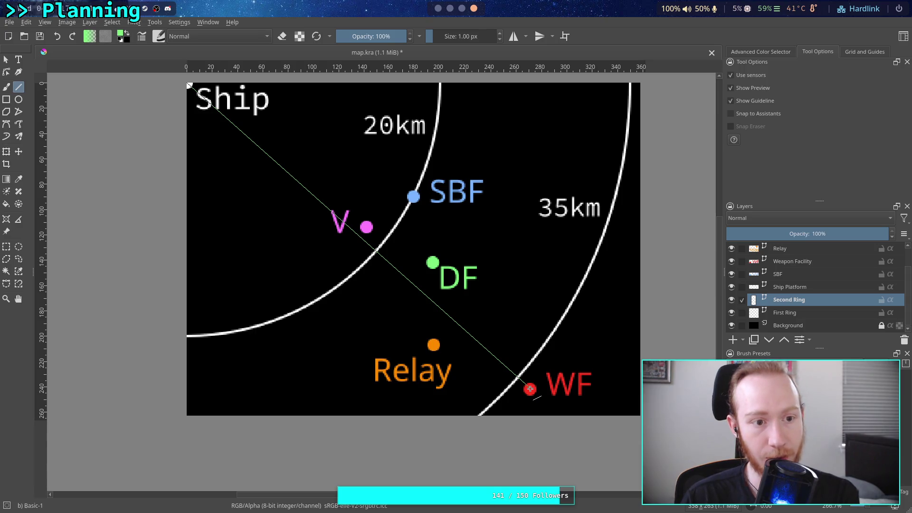
drag(530, 389, 529, 389)
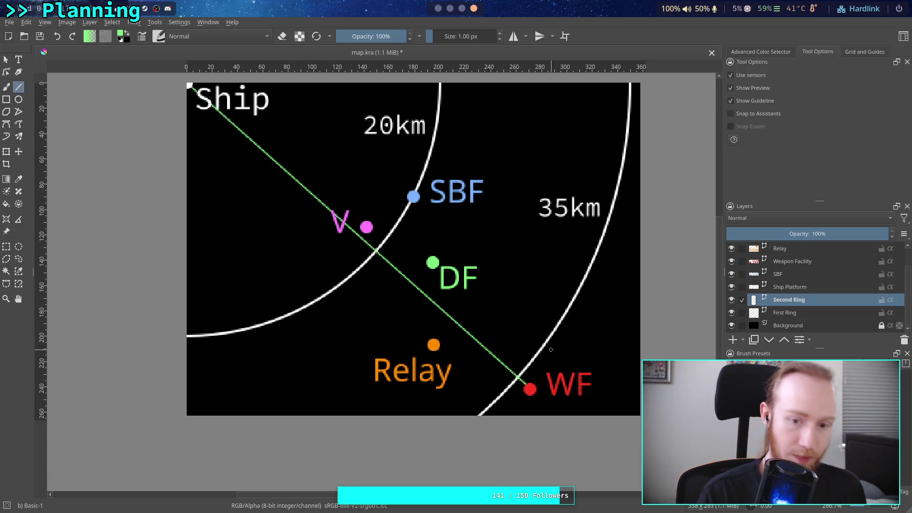
key(ctrl+z)
key(super+1)
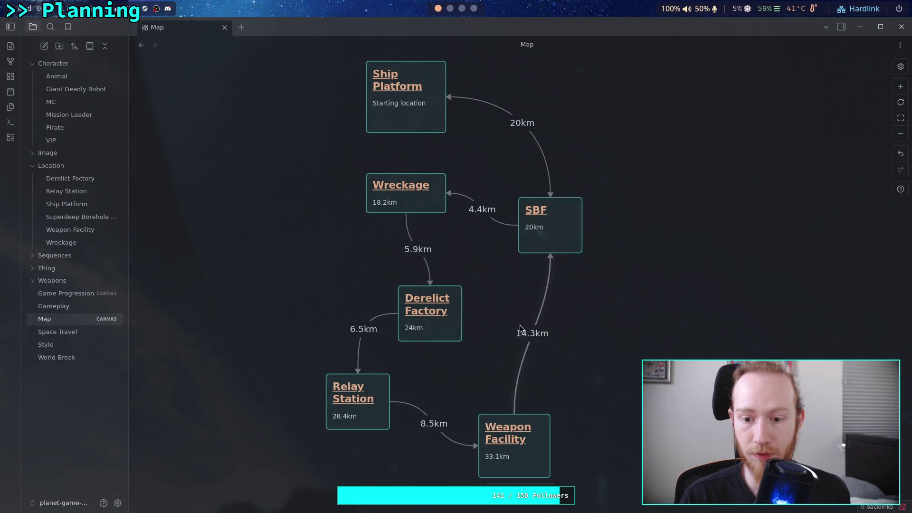
Edit the Weapon Facility card's distance from 33.1km to 36.3km, then switch back to Krita
double_click(508, 459)
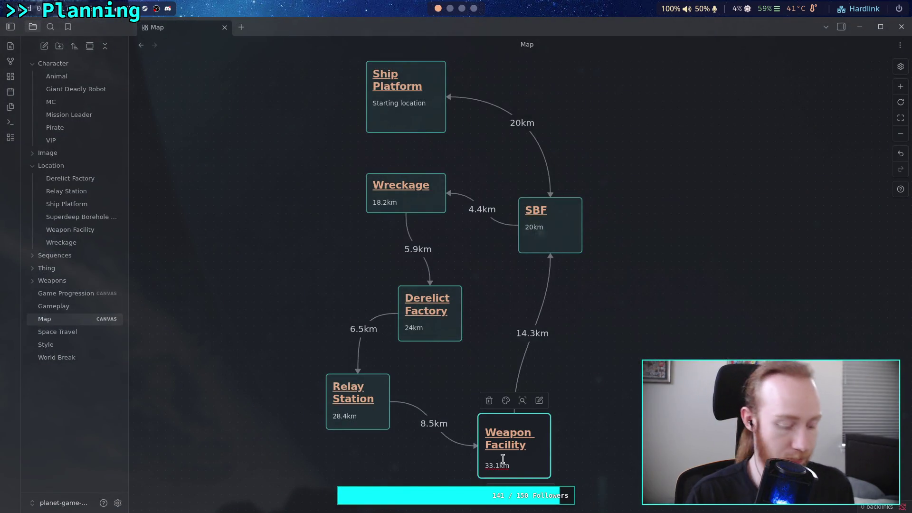
text(6)
key(BackSpace)
text(3)
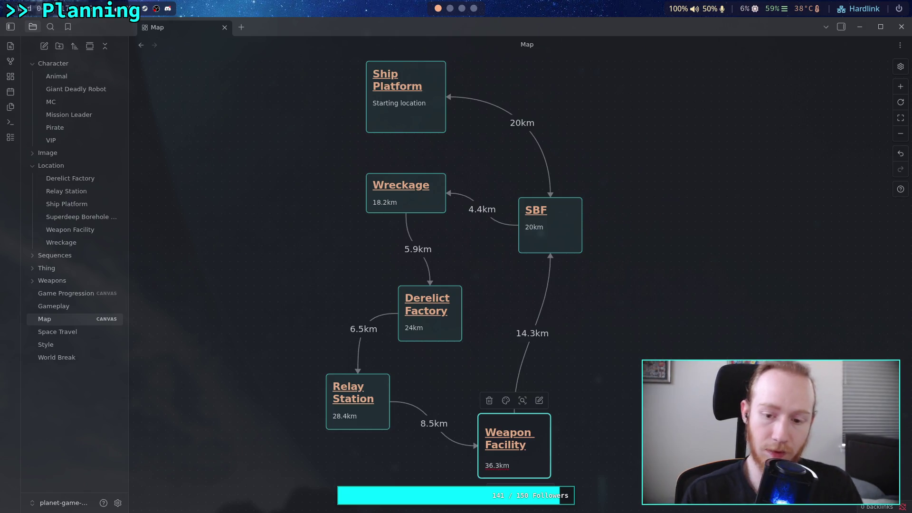
click(613, 401)
click(474, 9)
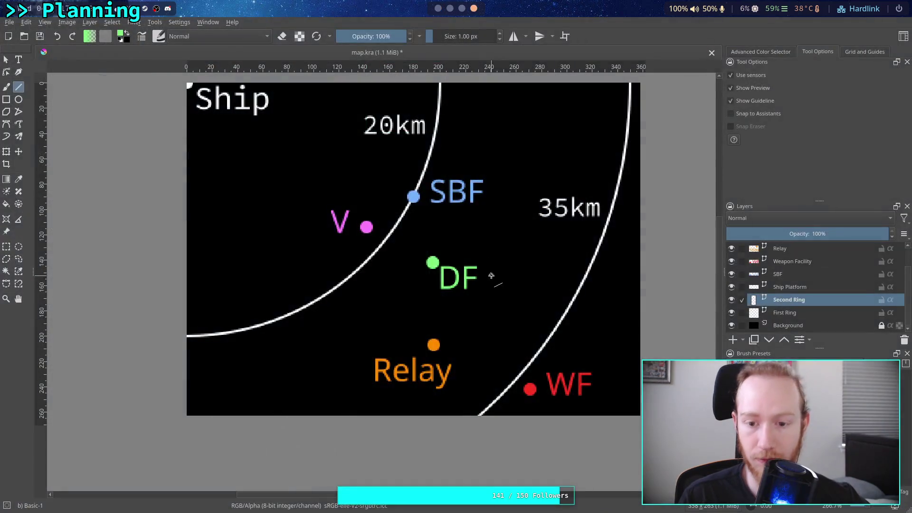
scroll(511, 360, up, 1)
scroll(491, 345, up, 1)
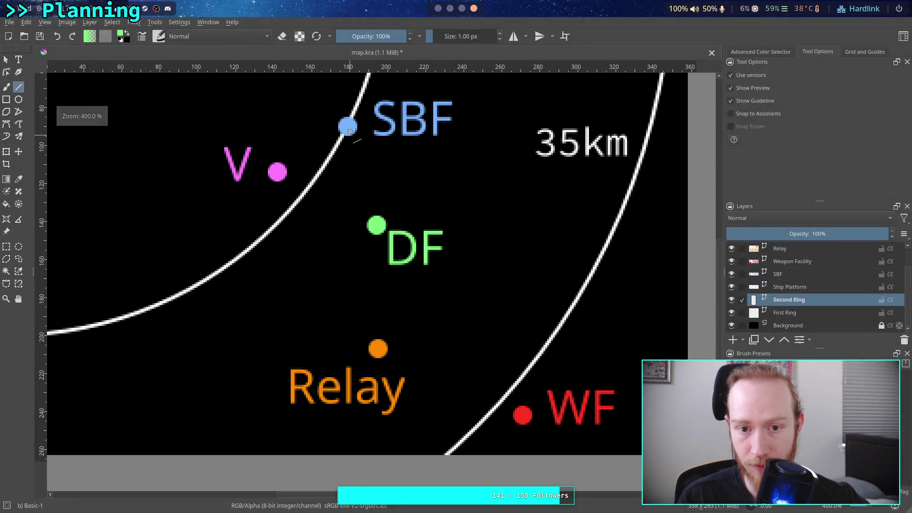
Draw a temporary line from SBF to WF on the ring map to read its length, then undo it
drag(347, 127, 523, 416)
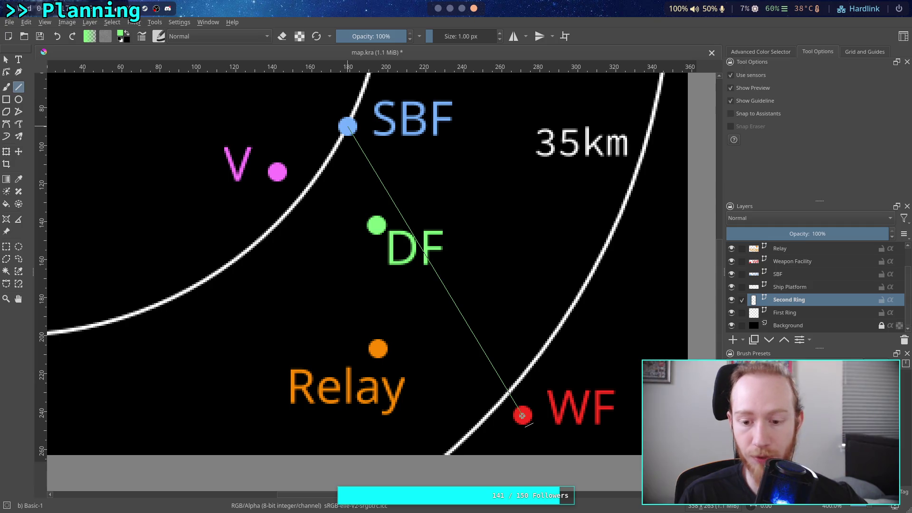
drag(522, 415, 522, 415)
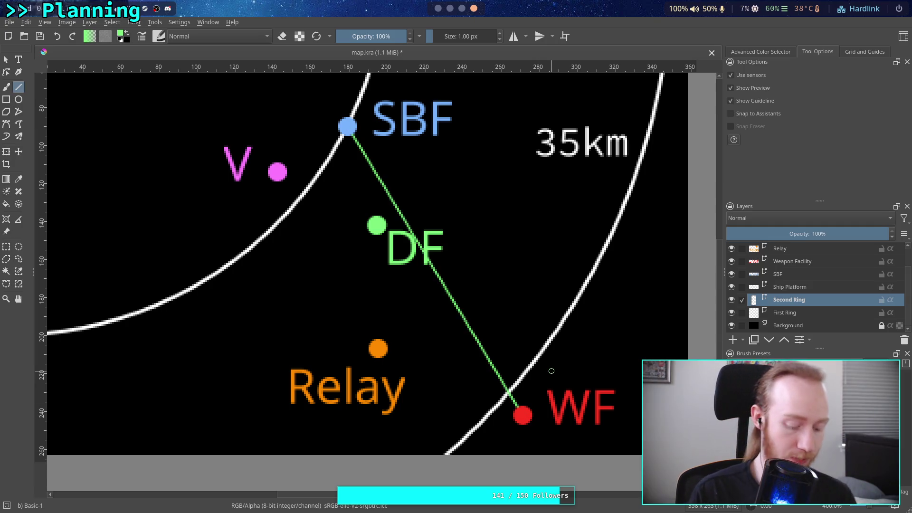
key(ctrl+z)
click(440, 9)
Change the SBF–Weapon Facility link label from 14.3km to 17.8km on the Map canvas
double_click(533, 333)
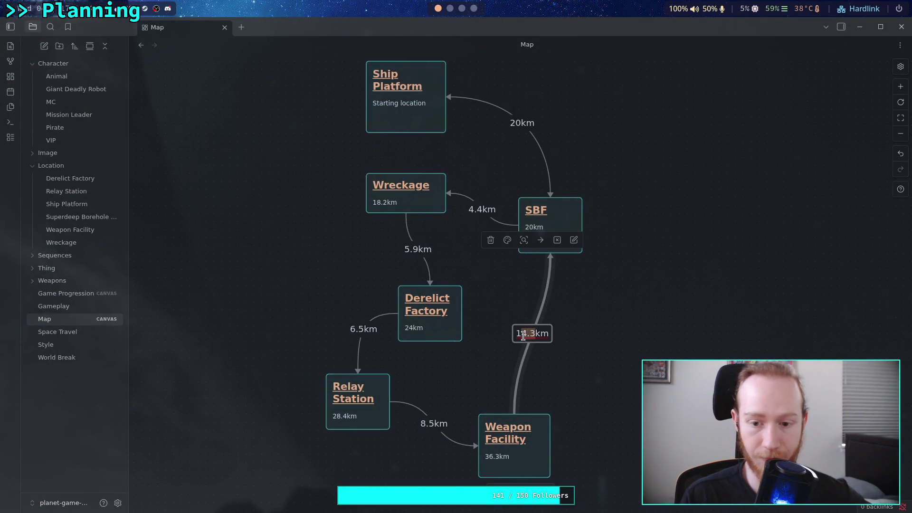
text(7.8)
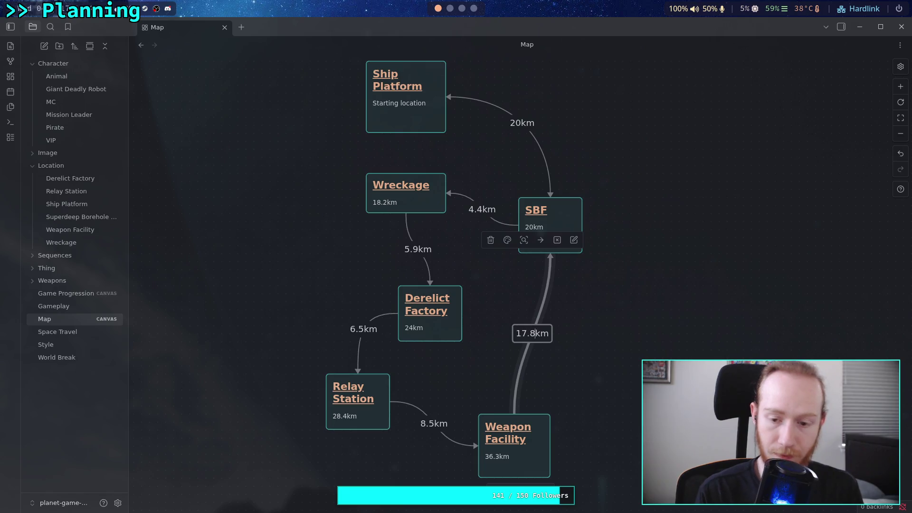
click(628, 335)
drag(586, 329, 580, 338)
click(474, 9)
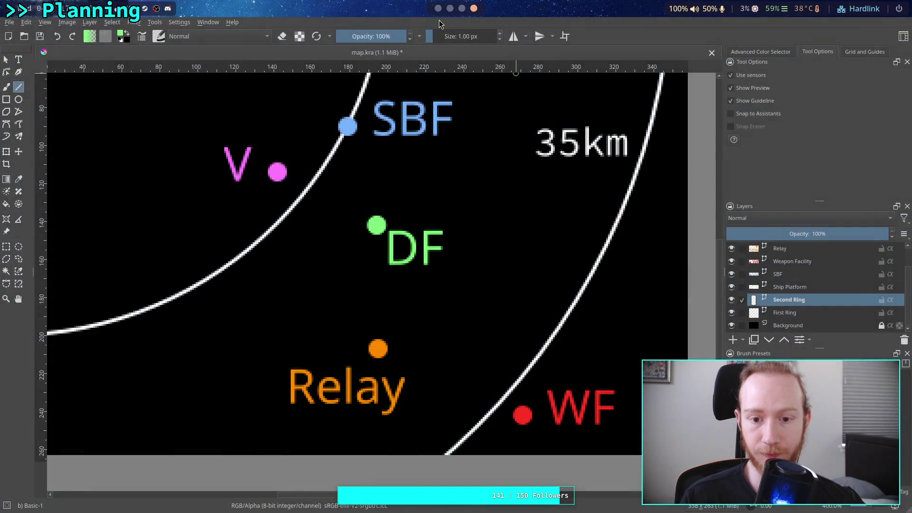
Glance at the Obsidian canvas, then save the ring map document in Krita as map.kra
click(438, 9)
mouse_move(526, 309)
mouse_down()
mouse_move(461, 297)
mouse_move(497, 300)
mouse_up()
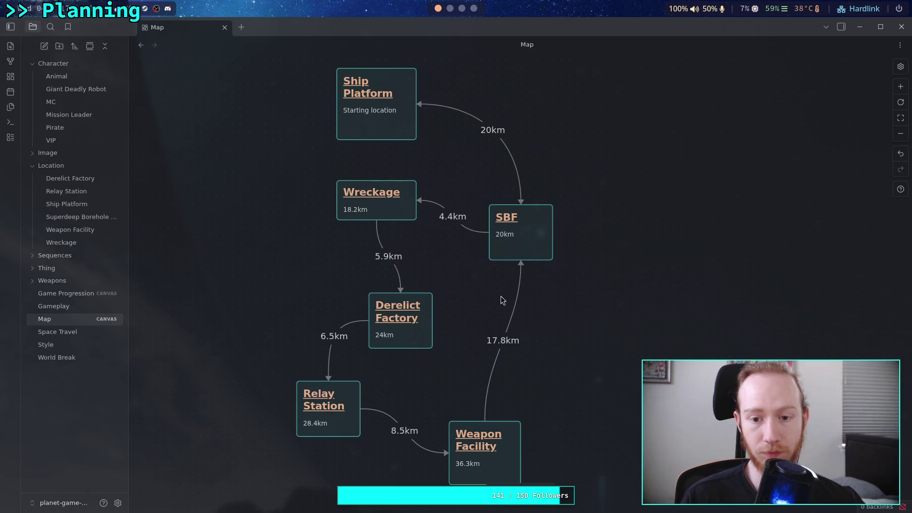
click(473, 9)
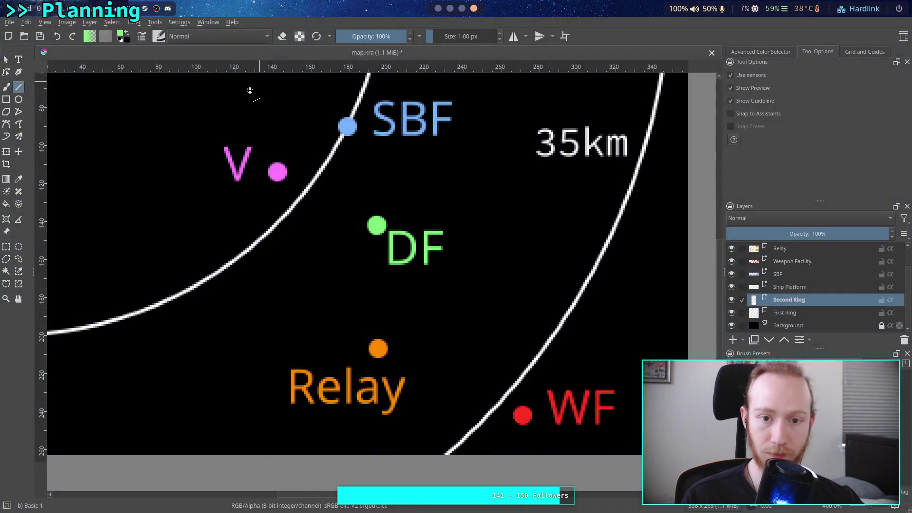
click(39, 38)
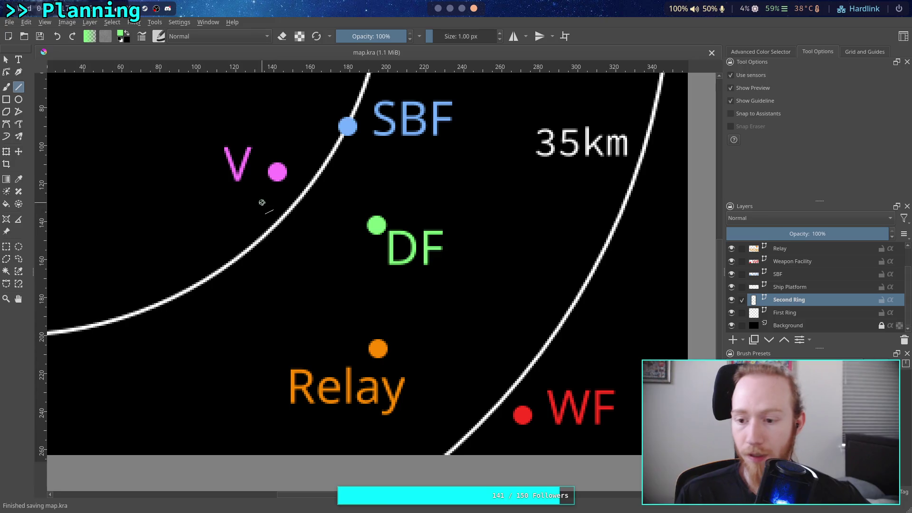
scroll(468, 265, down, 2)
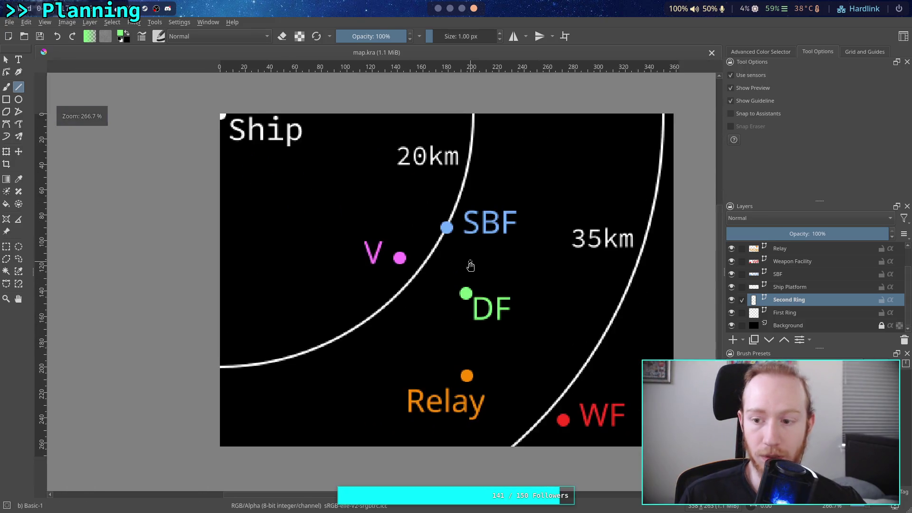
scroll(795, 285, up, 1)
scroll(796, 285, down, 1)
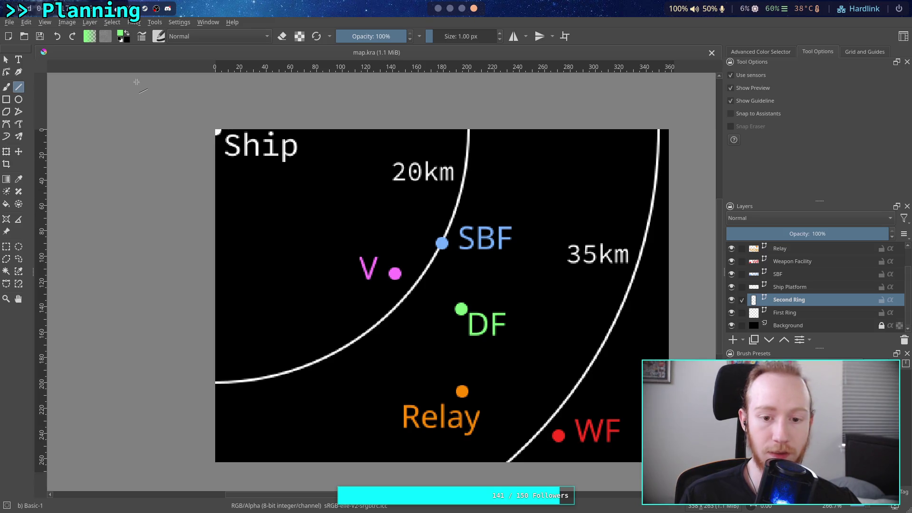
click(9, 22)
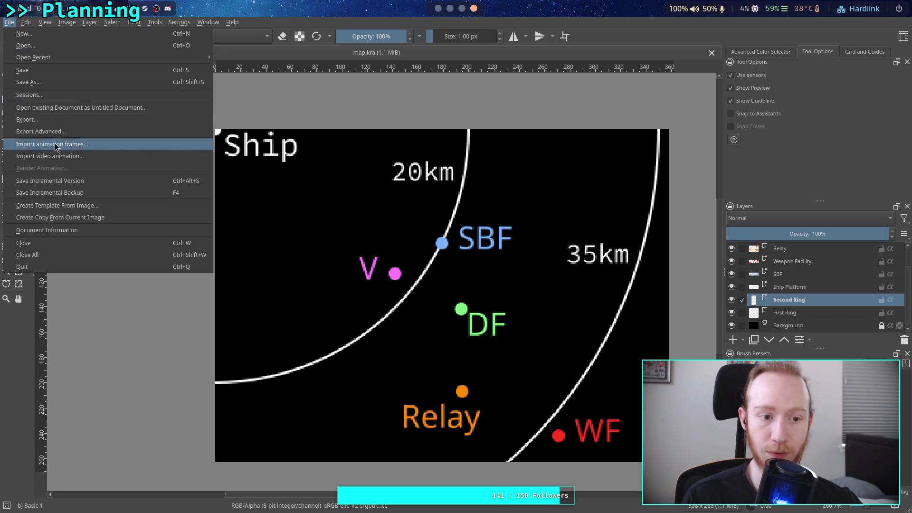
Export the ring map from Krita as a PNG image named map.png
click(70, 126)
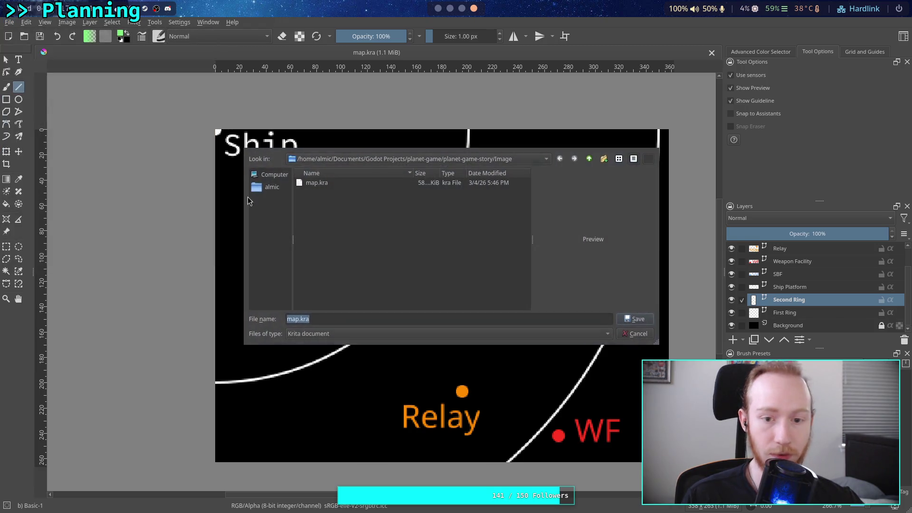
click(641, 333)
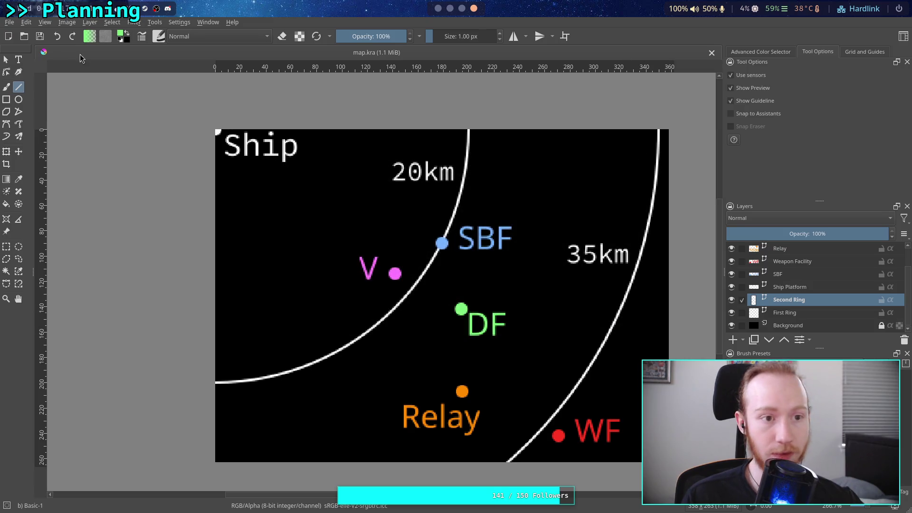
click(10, 22)
click(72, 129)
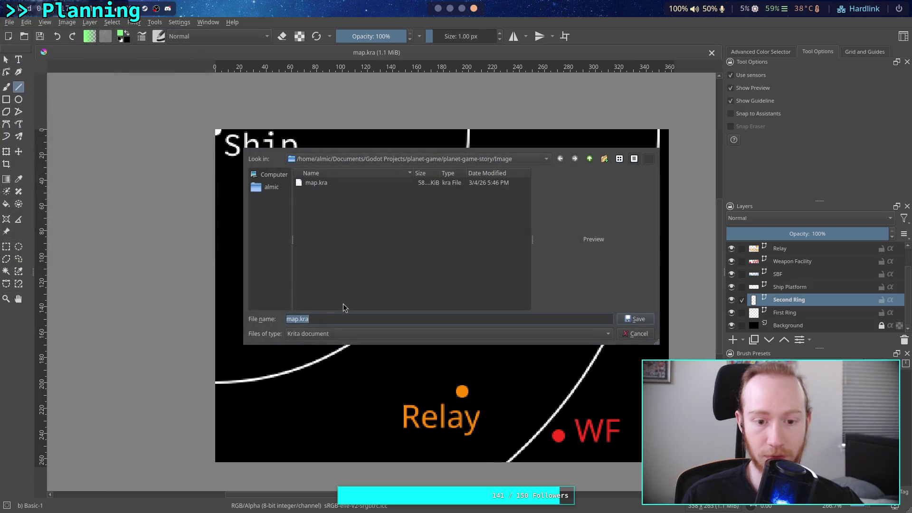
click(327, 333)
click(324, 341)
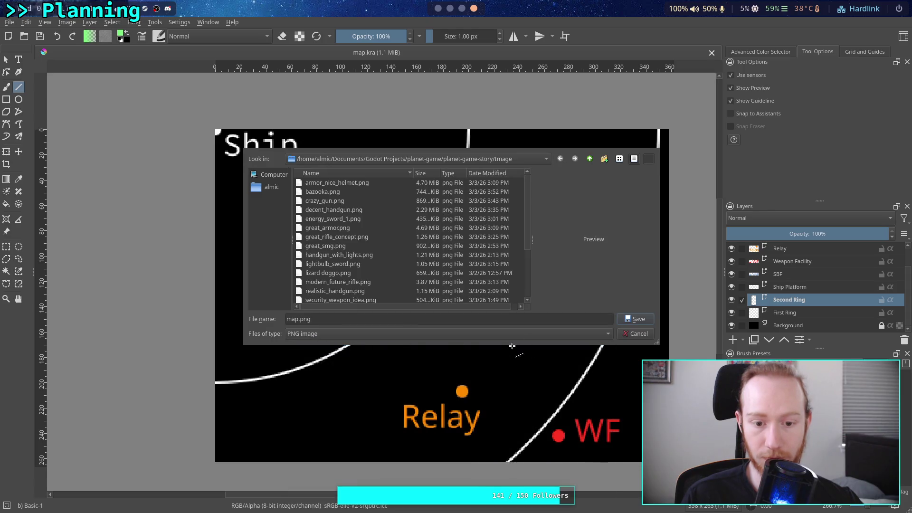
click(639, 321)
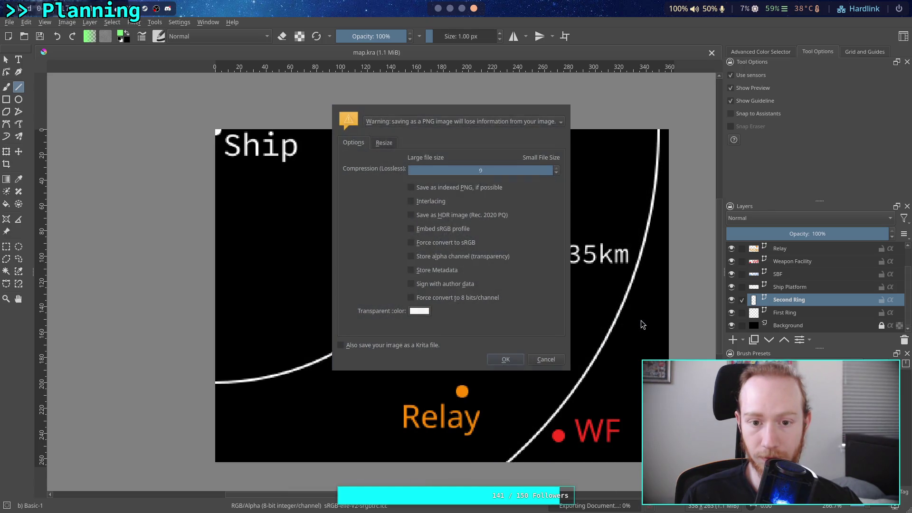
mouse_move(412, 187)
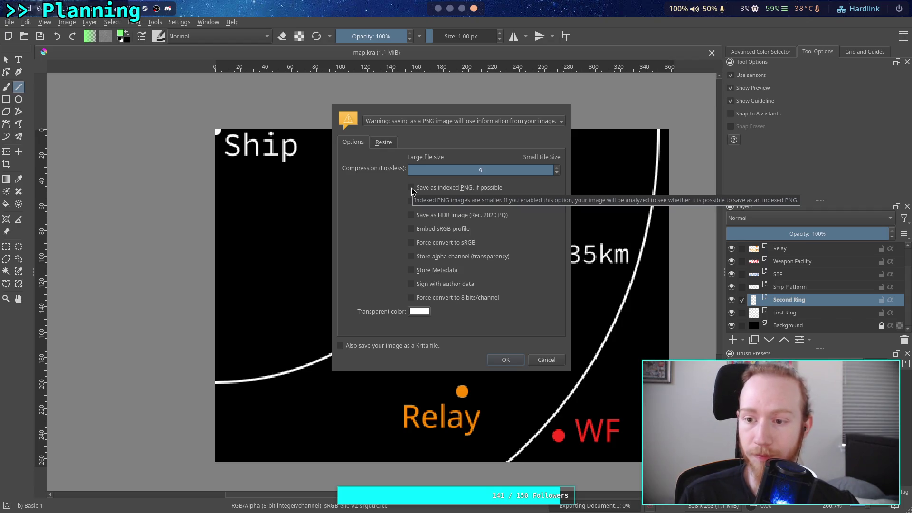
Enable 'Save as indexed PNG, if possible', confirm the export and return to Obsidian
click(412, 189)
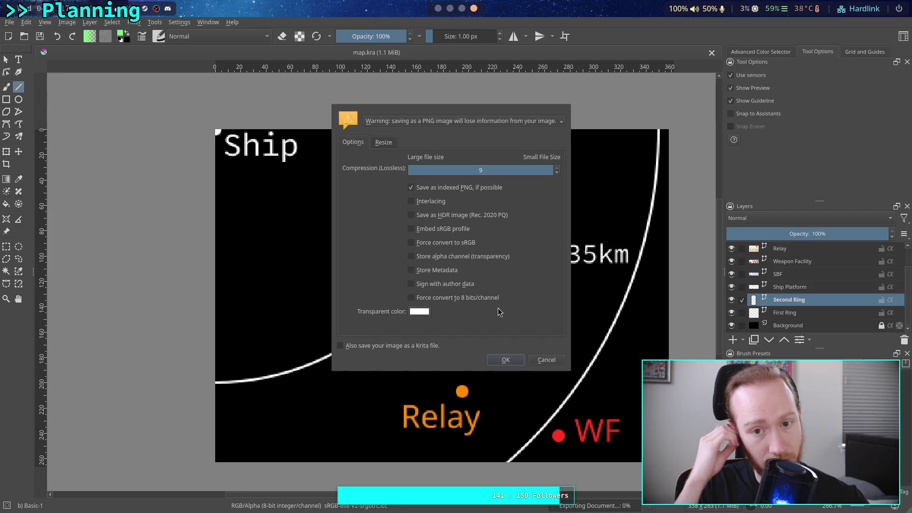
click(505, 360)
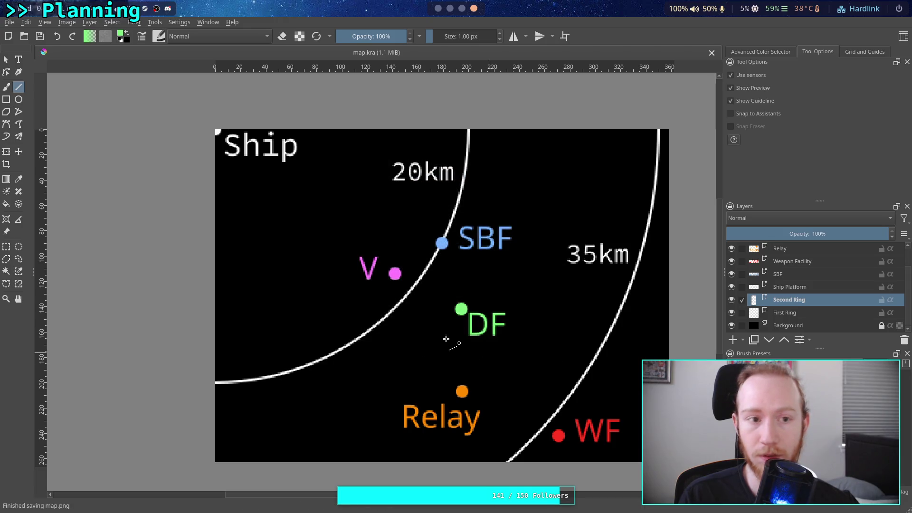
click(437, 9)
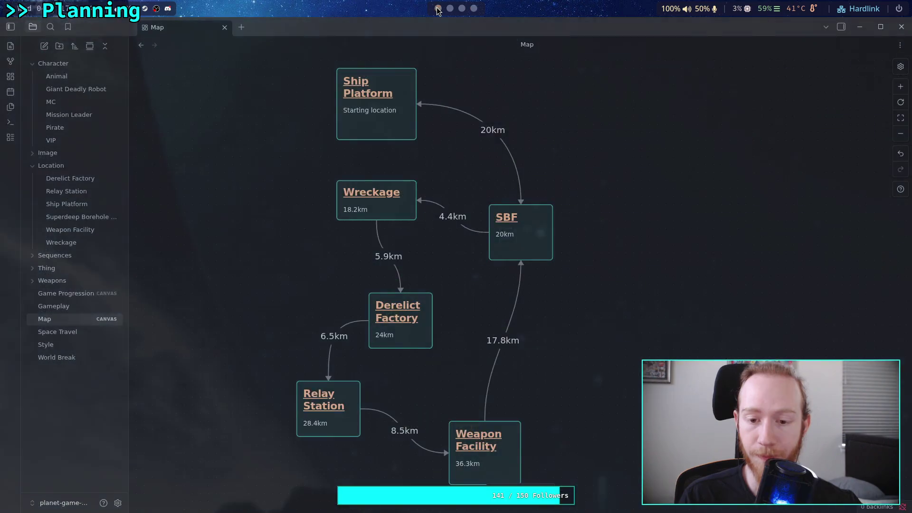
scroll(271, 186, left, 2)
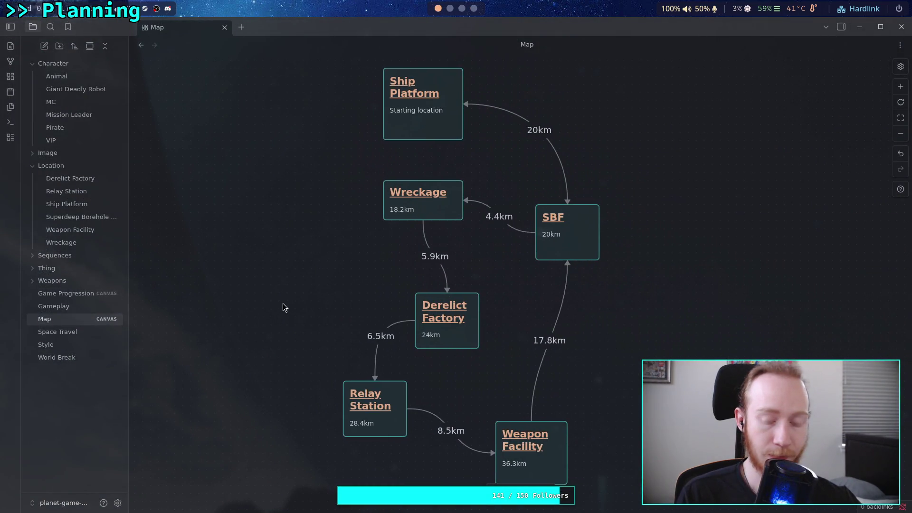
Add media from the vault to place the map.png ring map image on the Map canvas
double_click(275, 259)
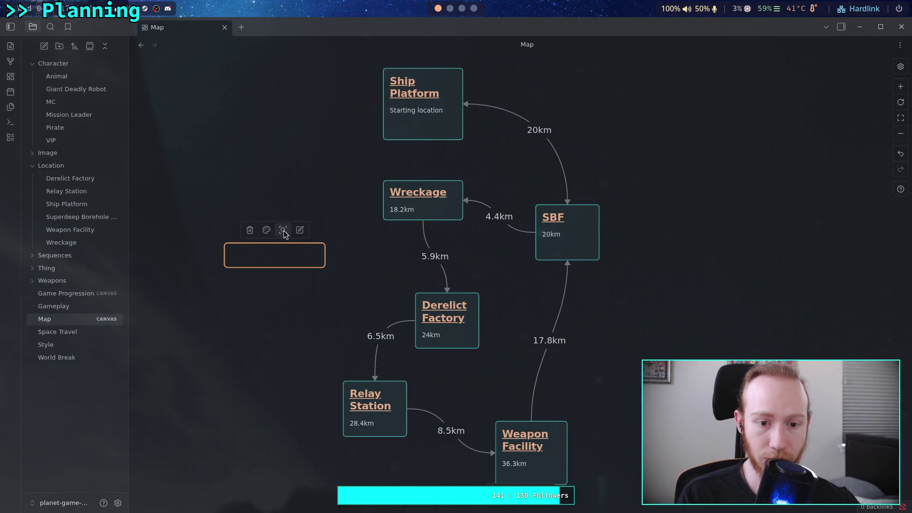
right_click(281, 252)
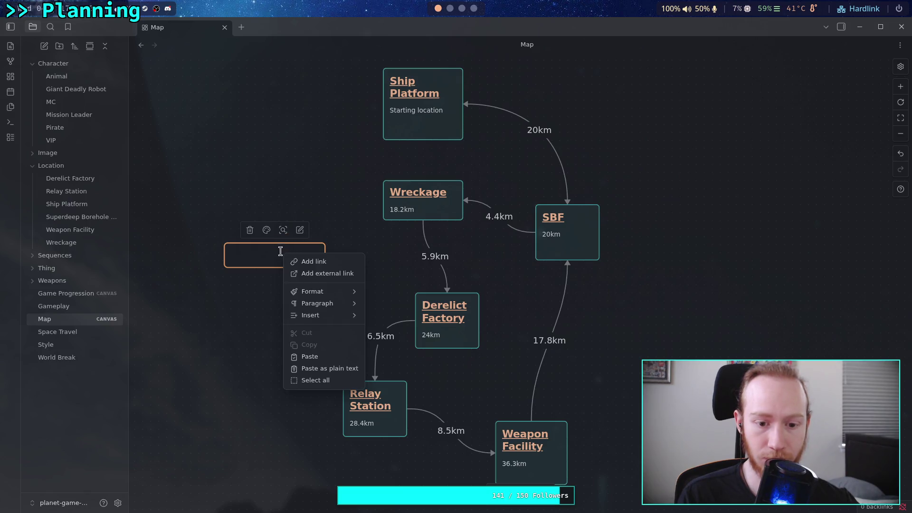
click(225, 171)
right_click(215, 160)
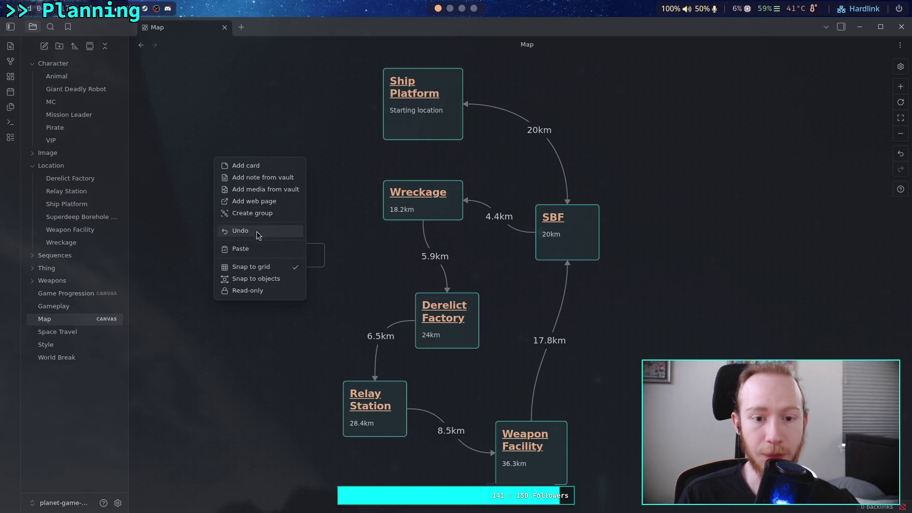
click(280, 194)
click(362, 93)
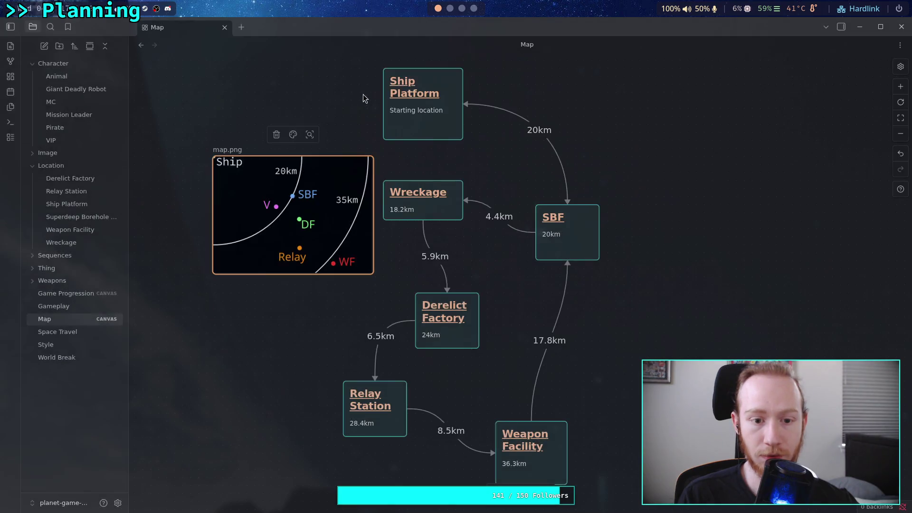
Delete the stray empty text card and position the map image left of the location nodes
mouse_move(295, 200)
mouse_down()
mouse_move(480, 238)
mouse_move(623, 285)
mouse_up()
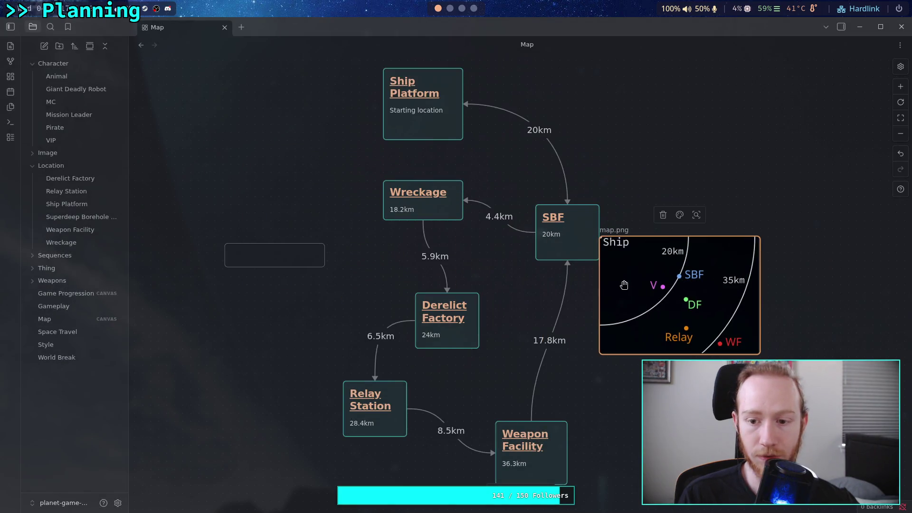
click(306, 256)
key(Delete)
drag(392, 281, 324, 300)
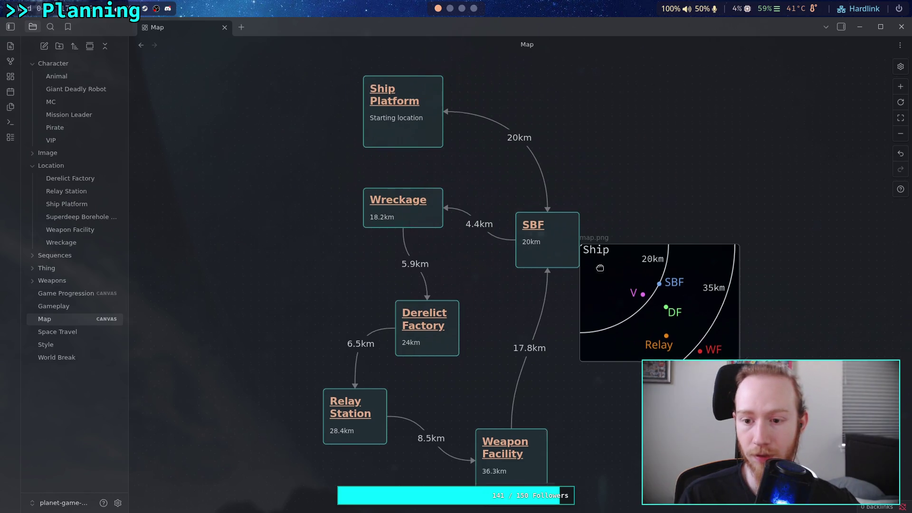
mouse_move(624, 316)
mouse_down()
mouse_move(623, 138)
mouse_move(253, 314)
mouse_move(335, 280)
mouse_move(327, 280)
mouse_up()
click(422, 272)
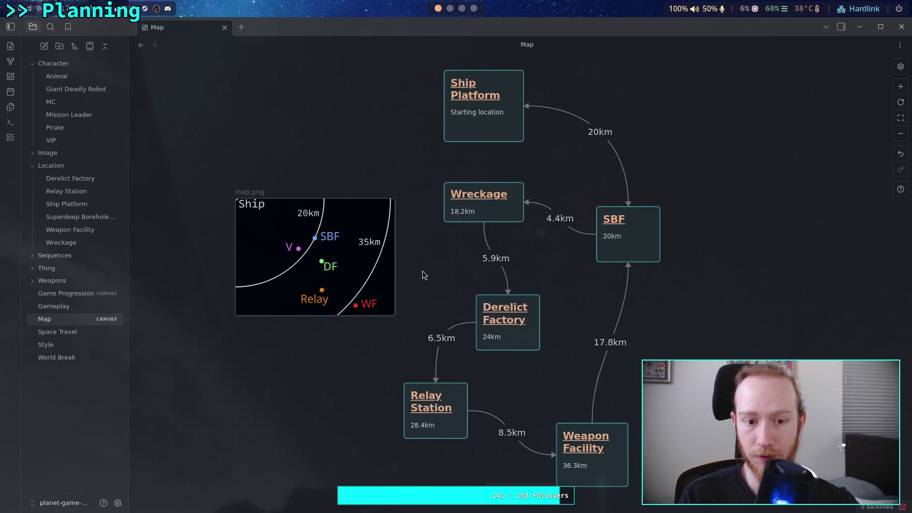
Try a purple colour on the map image card, then clear it again
right_click(255, 292)
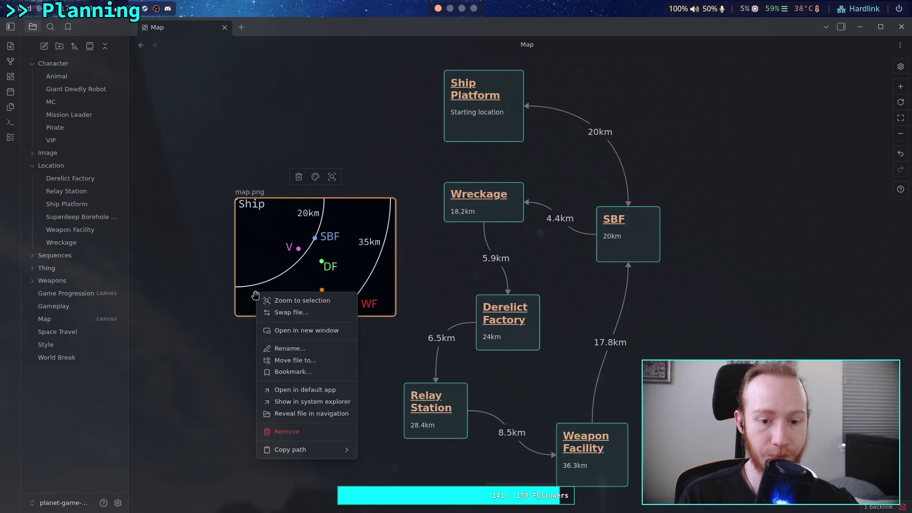
click(315, 177)
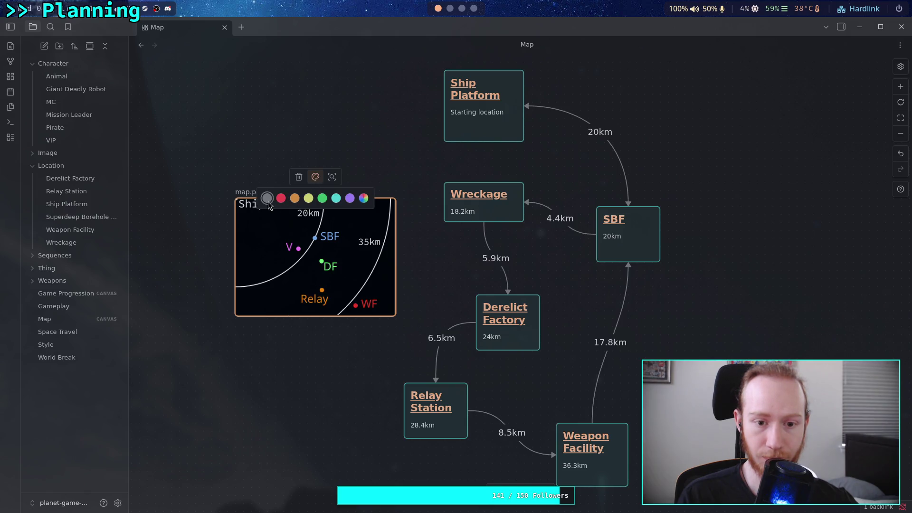
click(346, 200)
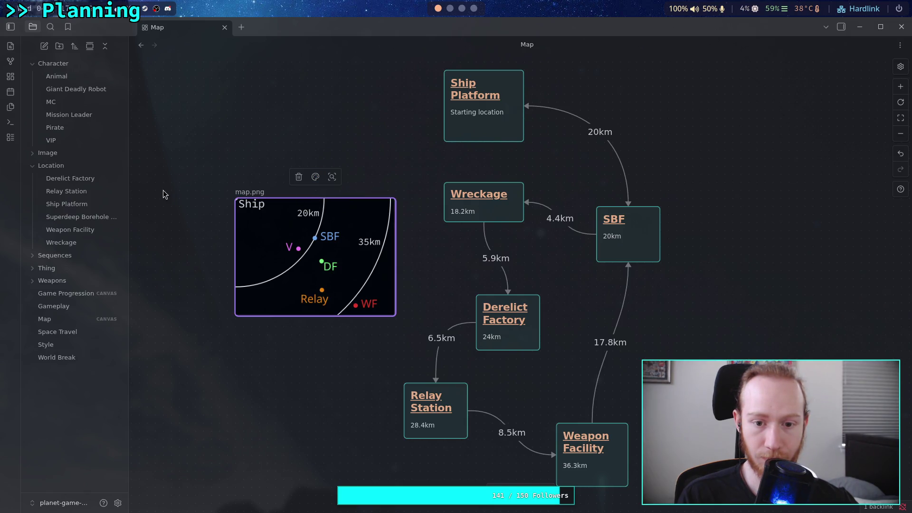
click(179, 195)
right_click(242, 246)
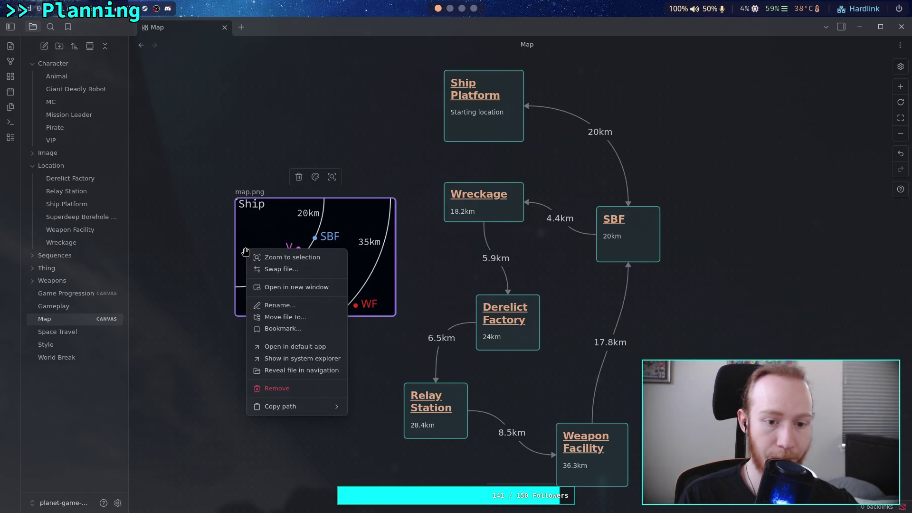
click(315, 178)
click(314, 178)
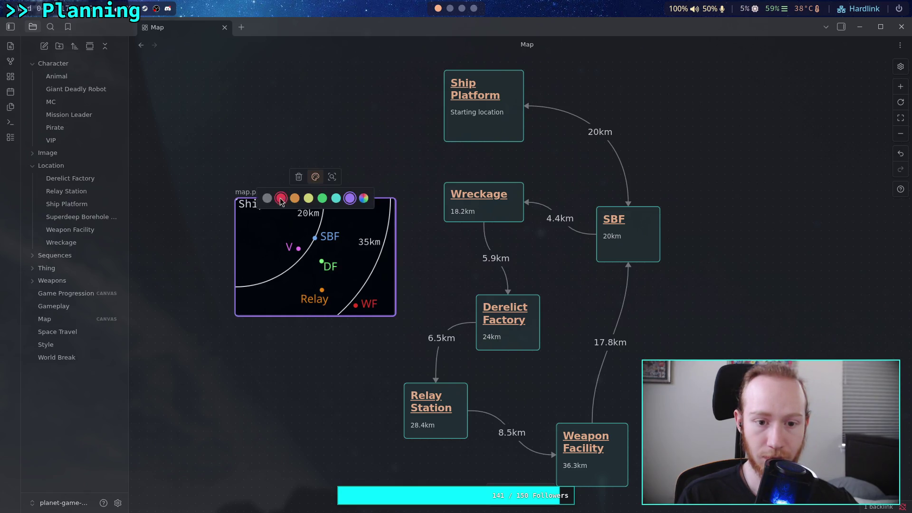
click(267, 198)
click(187, 210)
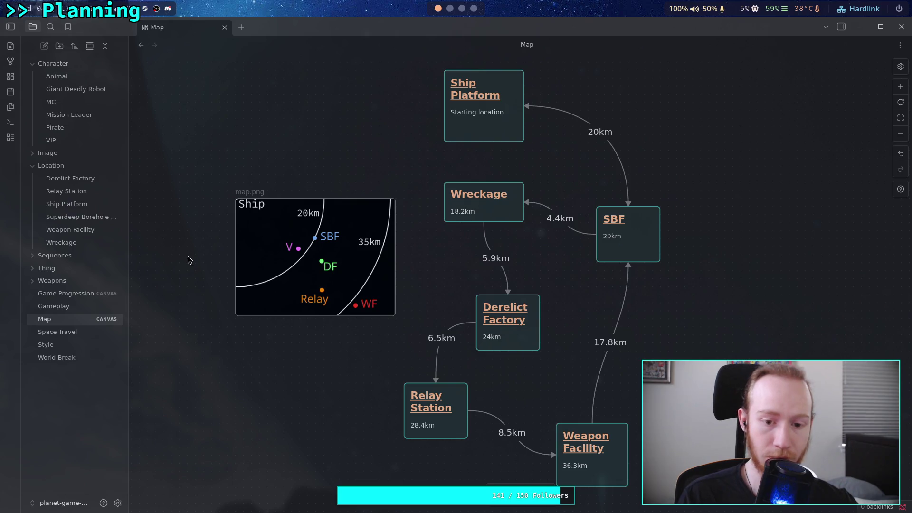
Give the map image card a custom white (255,255,255) colour and collapse the Character folder
right_click(262, 239)
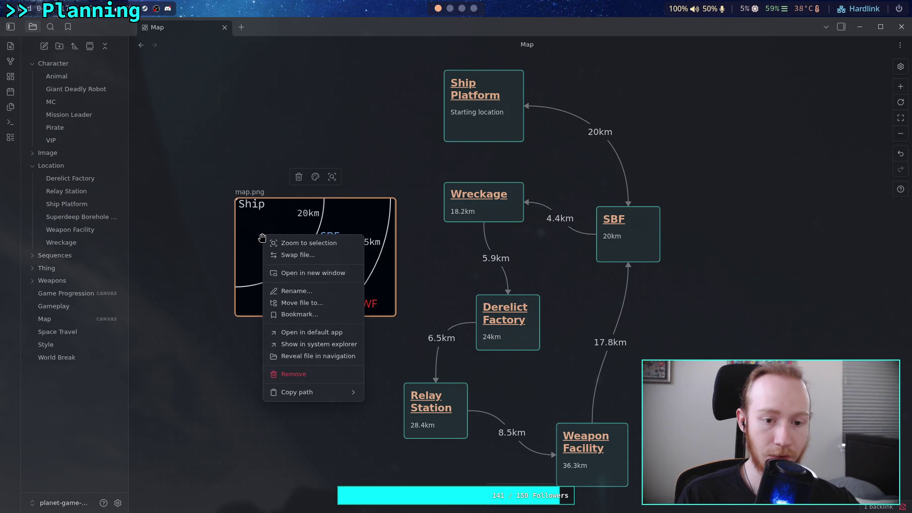
click(316, 177)
click(363, 198)
drag(367, 229, 303, 165)
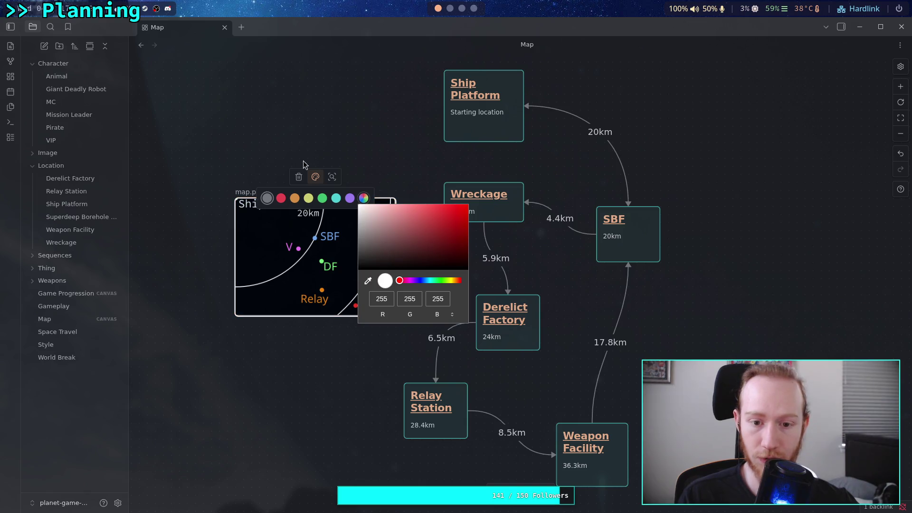
key(Escape)
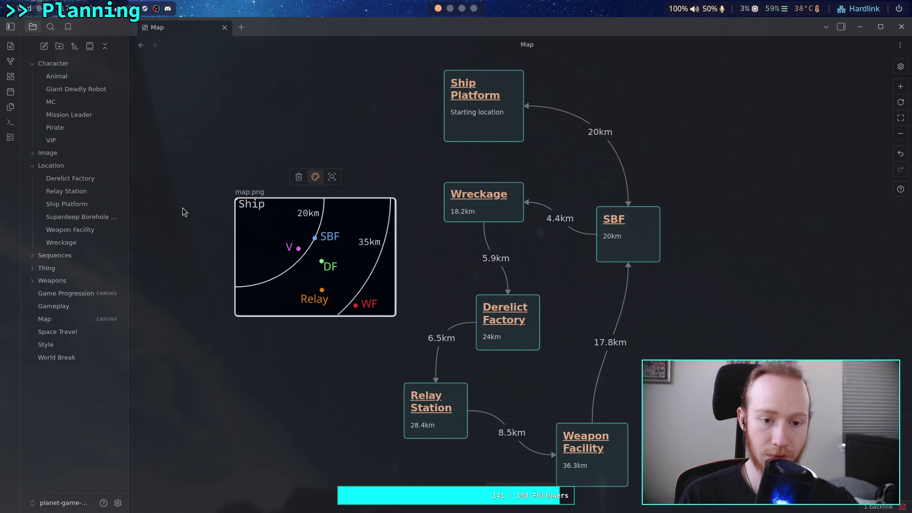
click(258, 237)
click(196, 234)
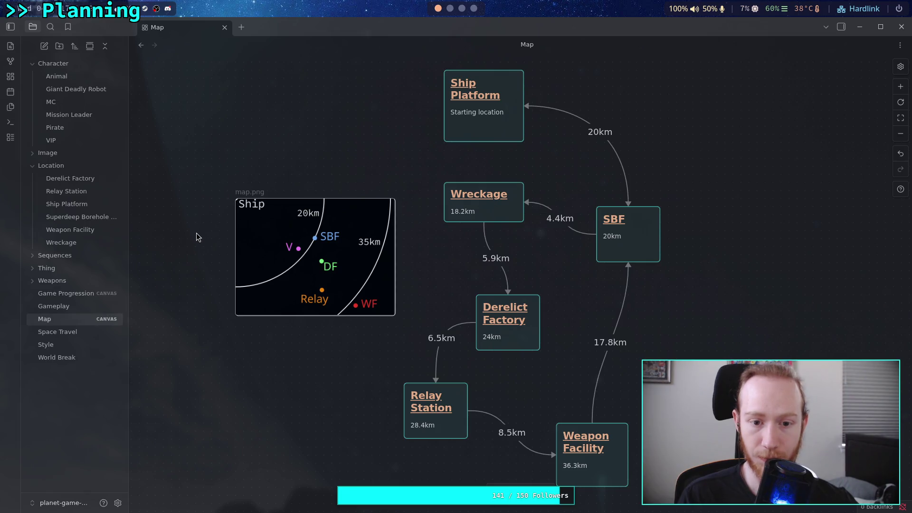
scroll(193, 241, up, 1)
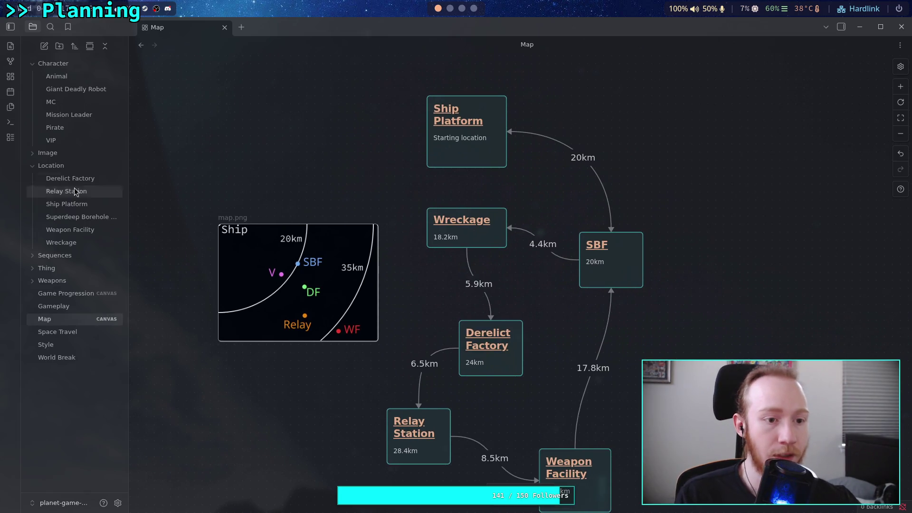
click(33, 63)
scroll(235, 171, right, 2)
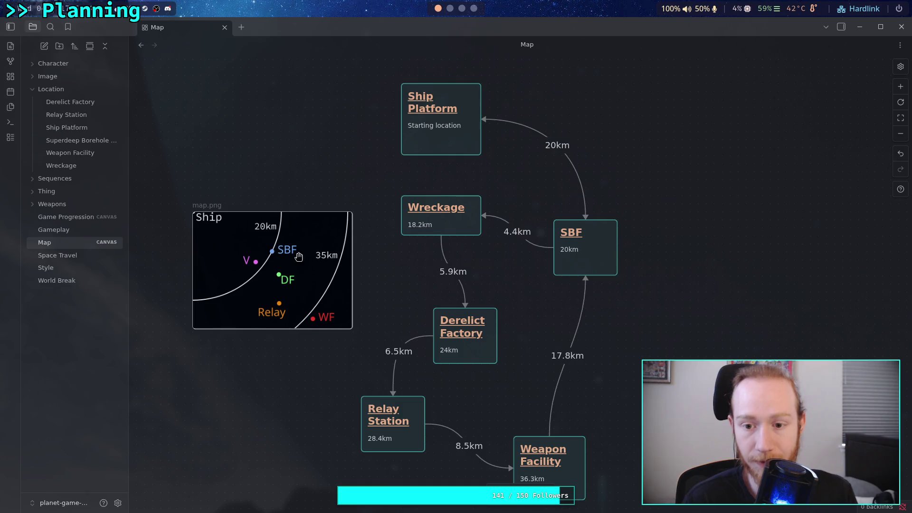
click(568, 160)
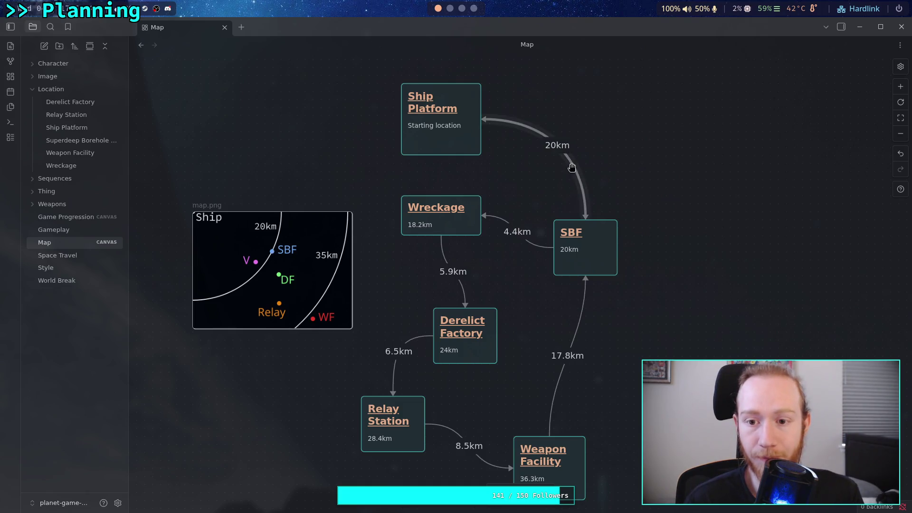
Append ' (40m)' to the Ship Platform–SBF label so it reads 20km (40m)
double_click(572, 165)
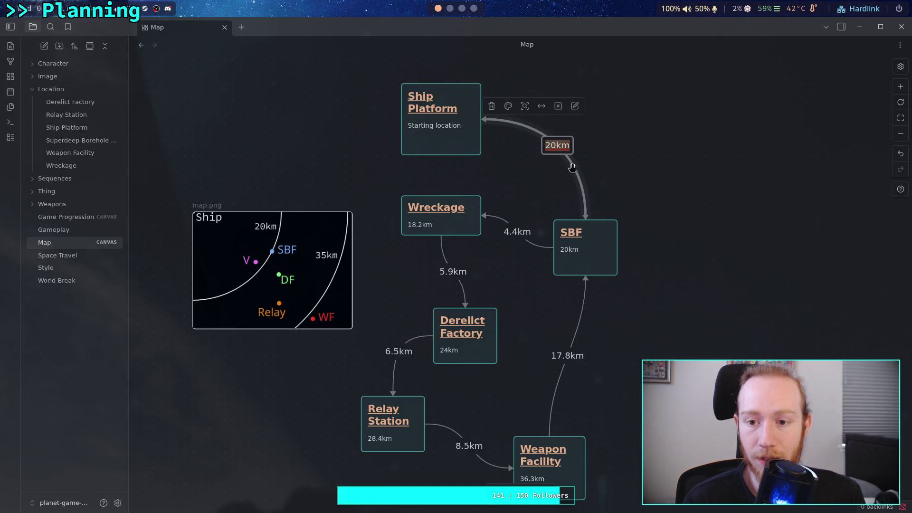
key(End)
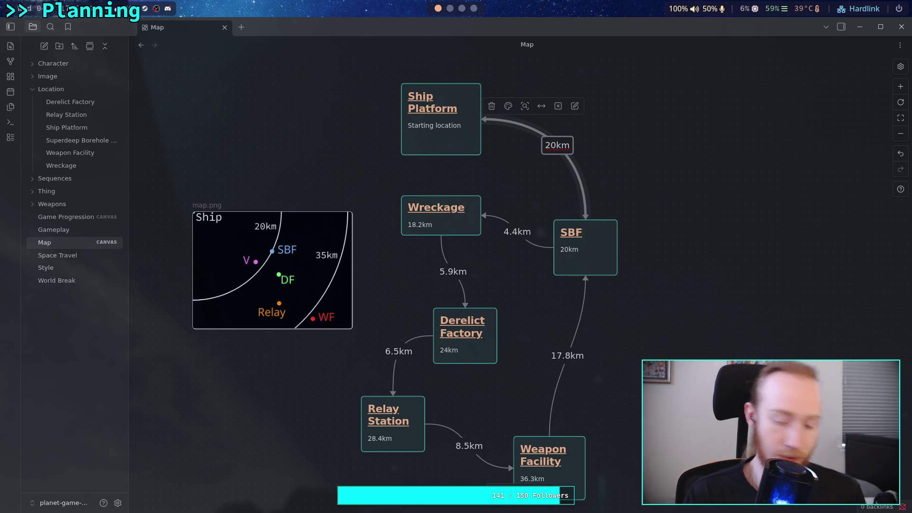
text((3)
text(0)
key(BackSpace)
key(BackSpace)
text(40m))
click(684, 153)
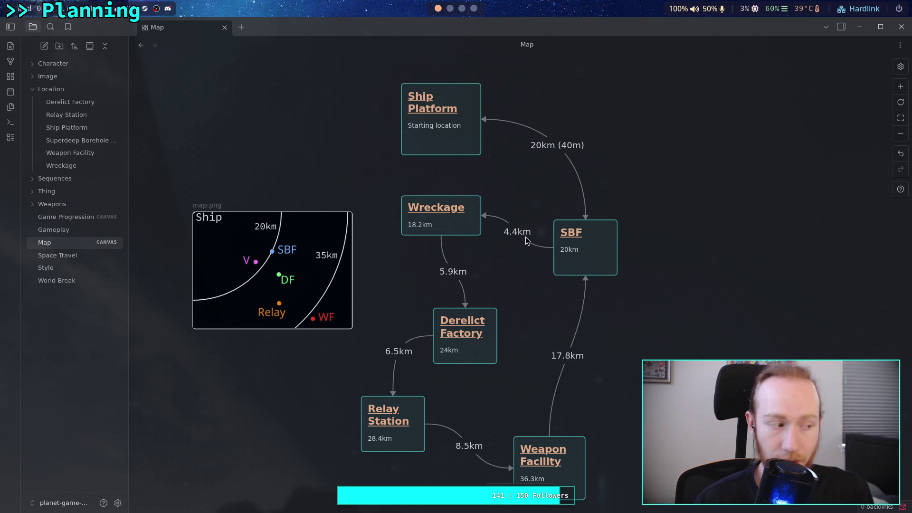
Briefly open the 4.4km link label without changing it, then reopen the 20km (40m) label
click(531, 244)
double_click(531, 244)
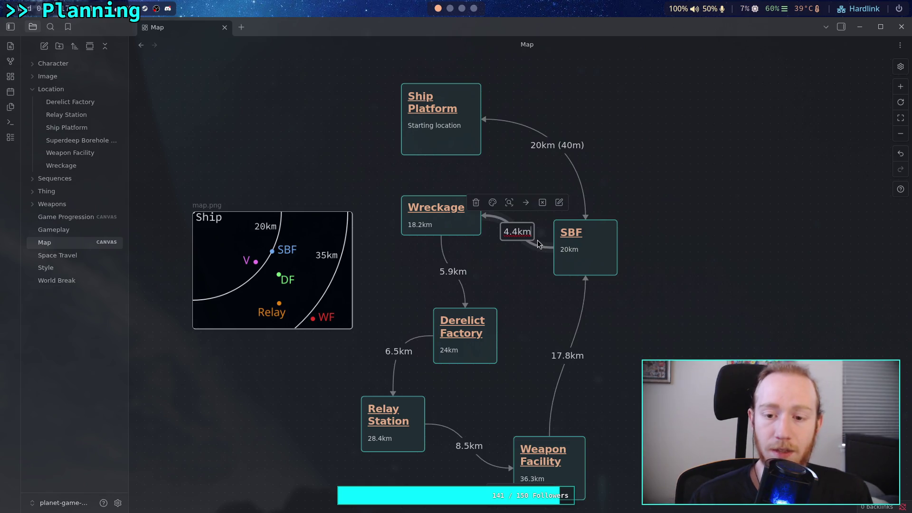
click(519, 282)
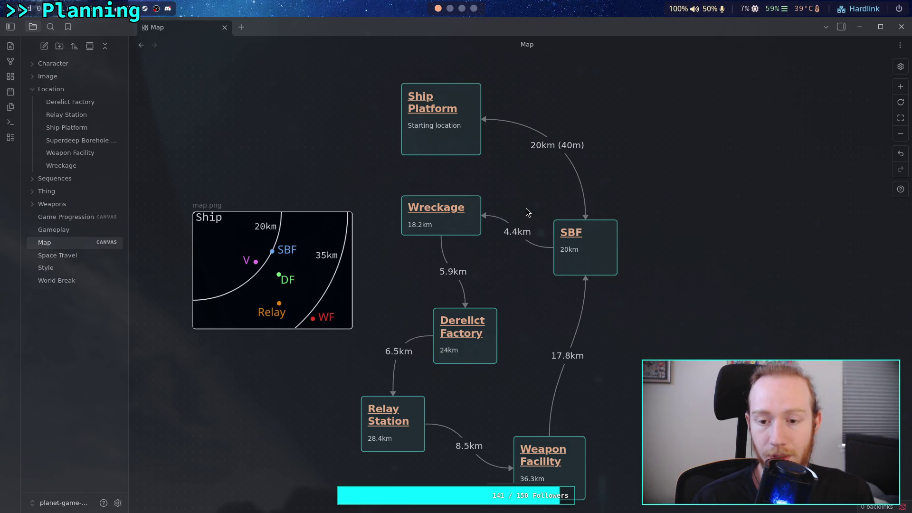
double_click(563, 156)
Remove the travel time so the Ship Platform–SBF label reads 20km again
key(BackSpace)
key(Escape)
click(620, 151)
Add a note card reading 'Straight shot to SBF from platform. 30 min drive.' beside the link
double_click(612, 127)
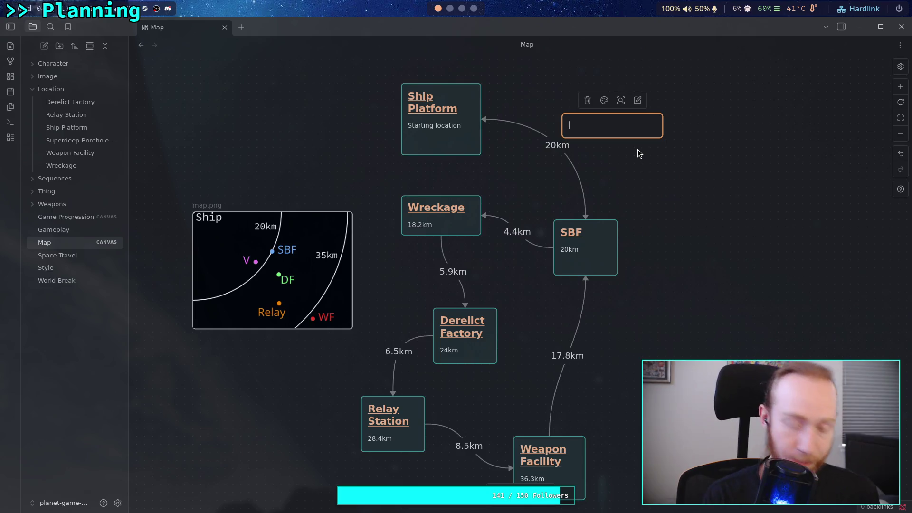
text(R)
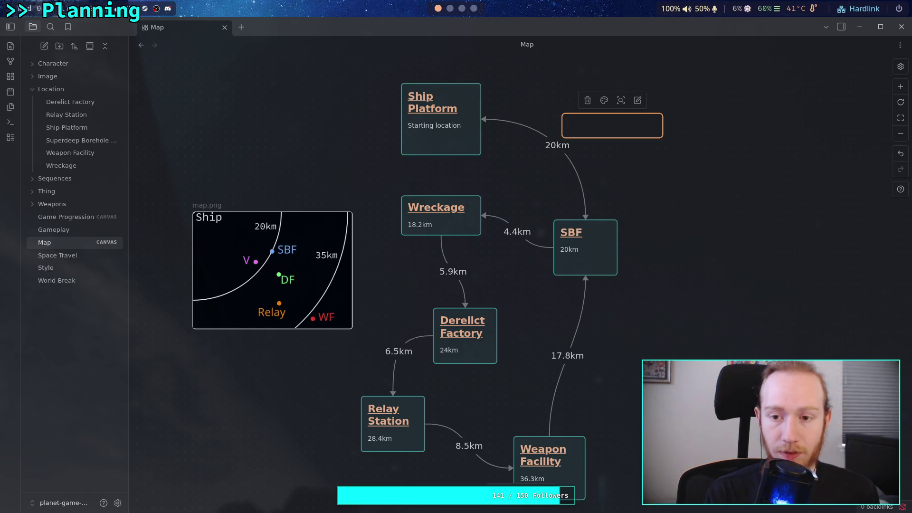
text(oads)
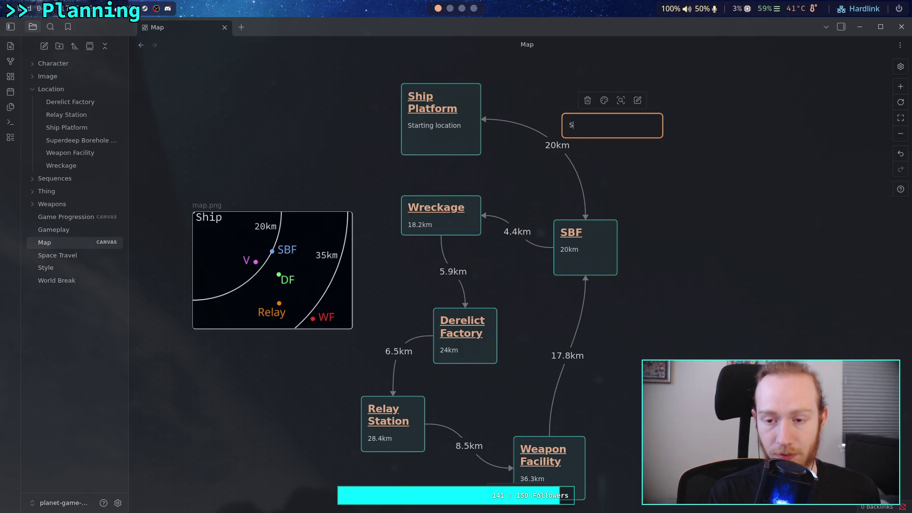
text(i)
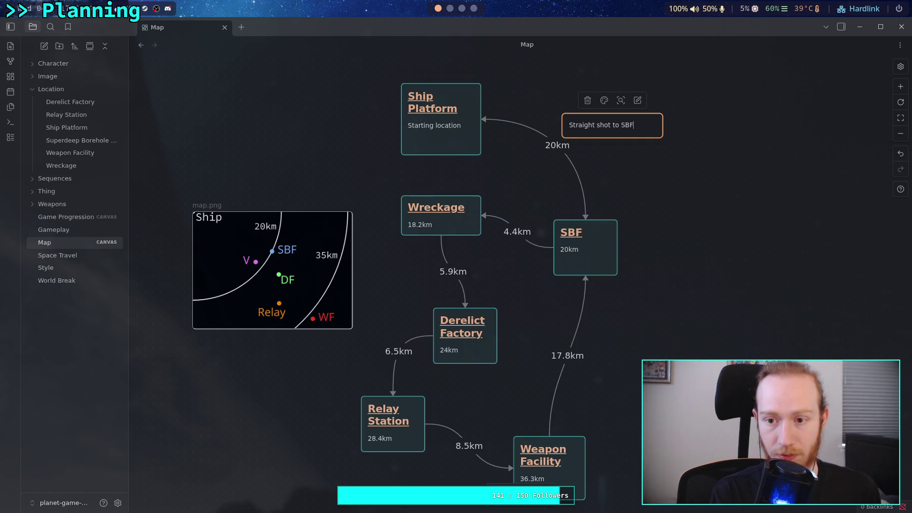
text(m pl)
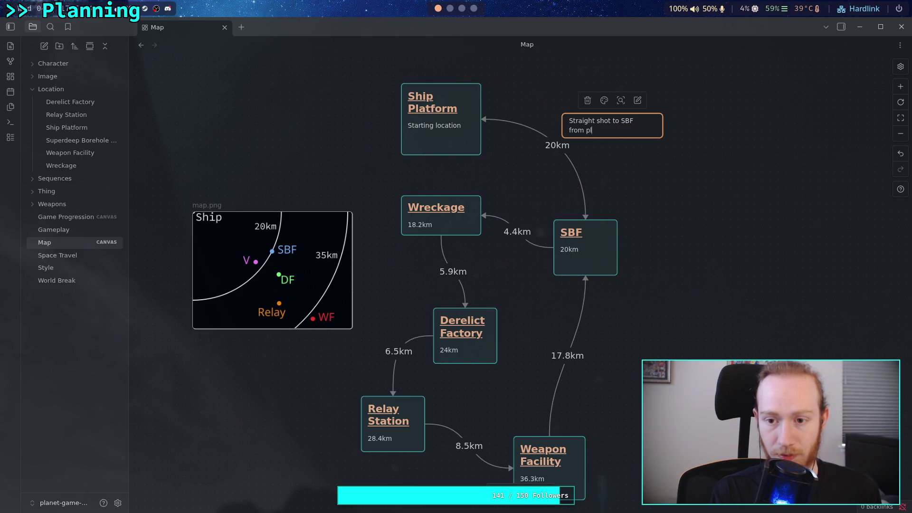
text(atform.)
click(679, 226)
click(626, 133)
drag(626, 132, 641, 134)
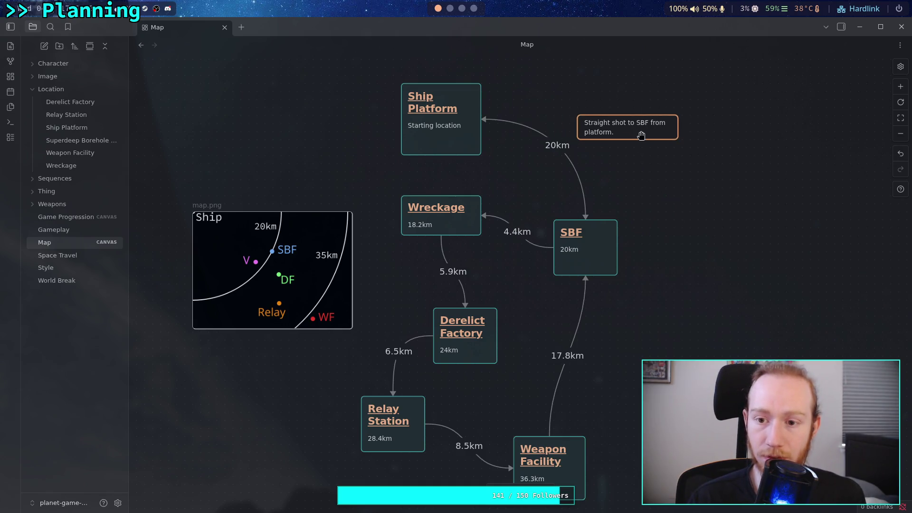
text( 30 min dri)
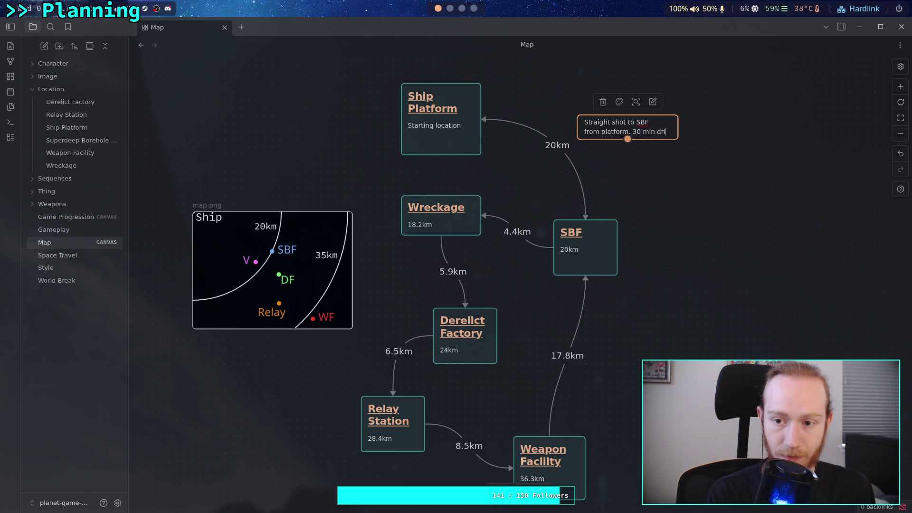
text(ve.)
click(662, 170)
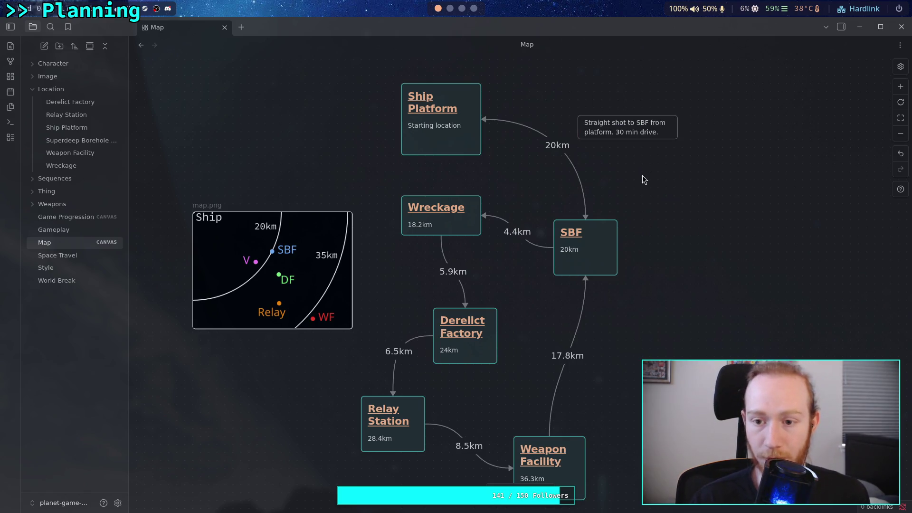
double_click(657, 234)
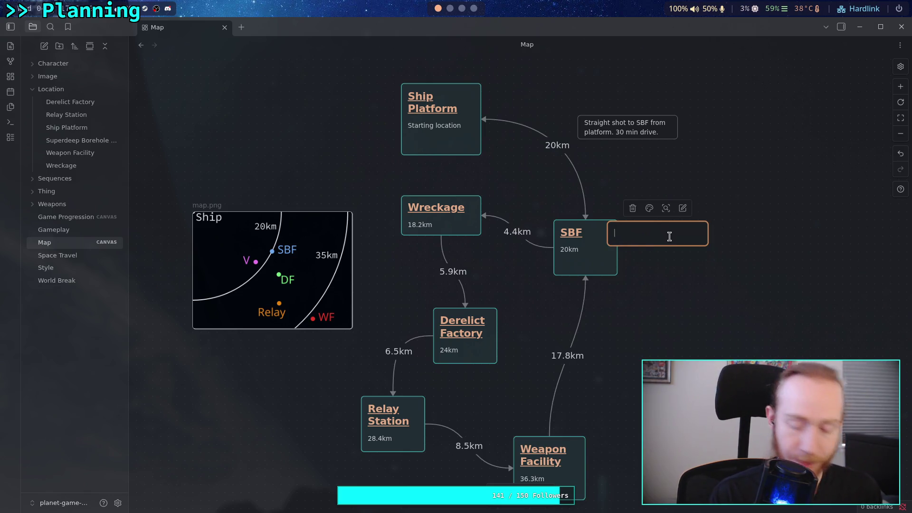
text(About 0.5)
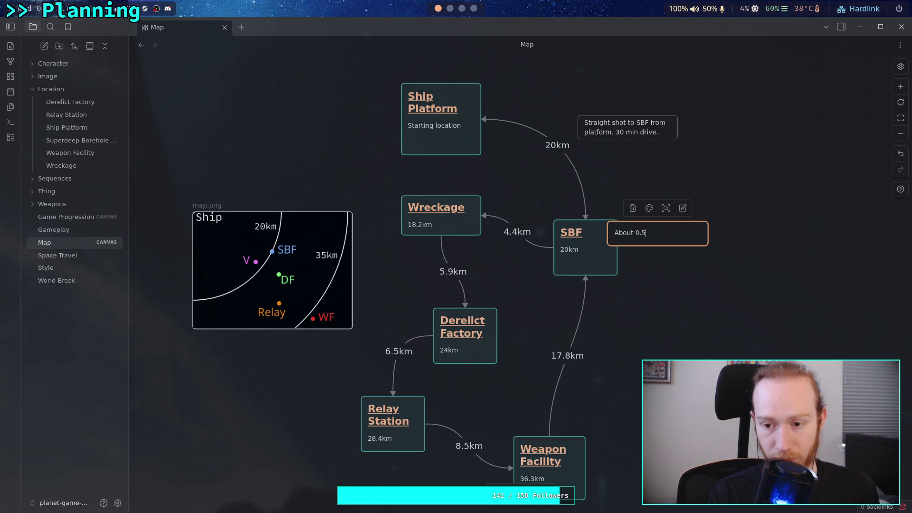
Write the SBF road note: about 0.5km usable road, the rest off-road, fixing typos along the way
key(BackSpace)
key(BackSpace)
key(BackSpace)
key(BackSpace)
text(usable rea)
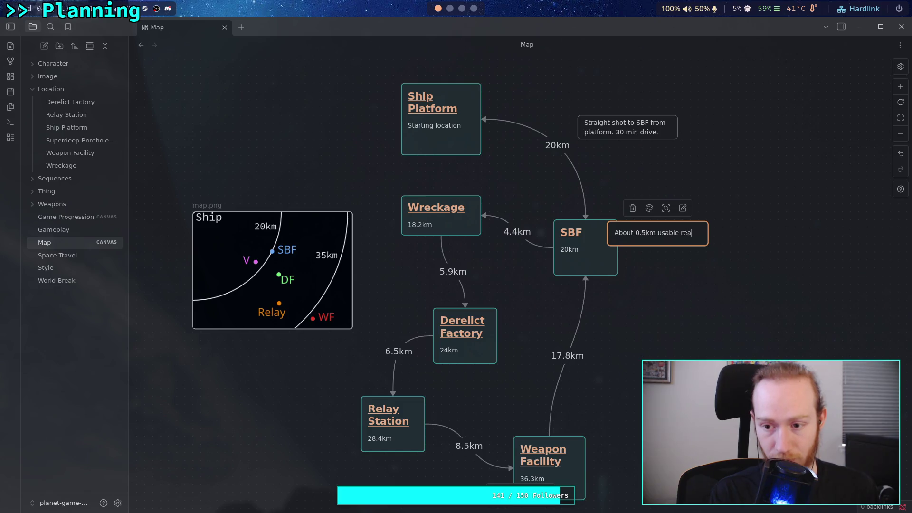
text(, )
text(st is off)
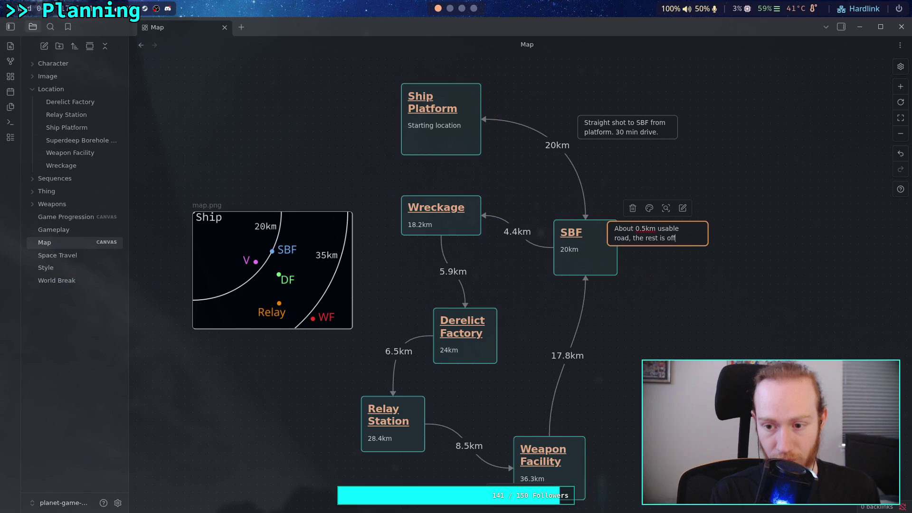
text(oad.)
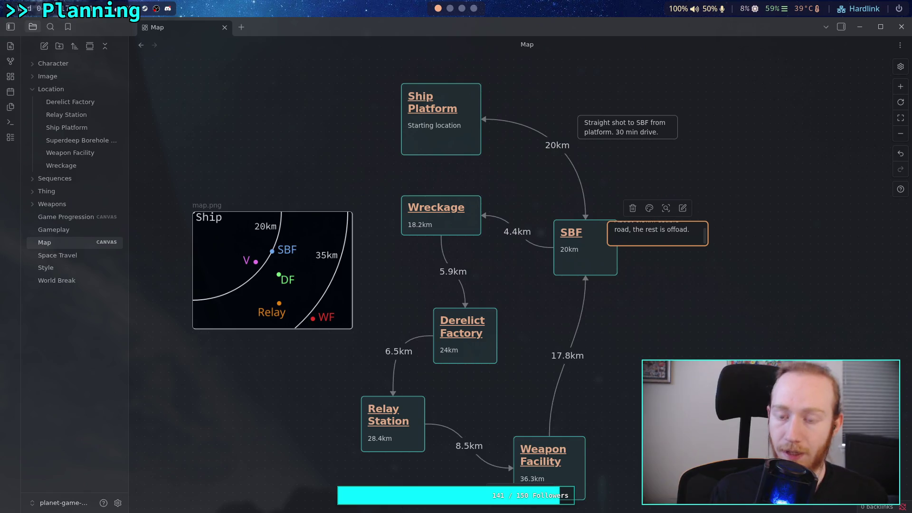
key(Return)
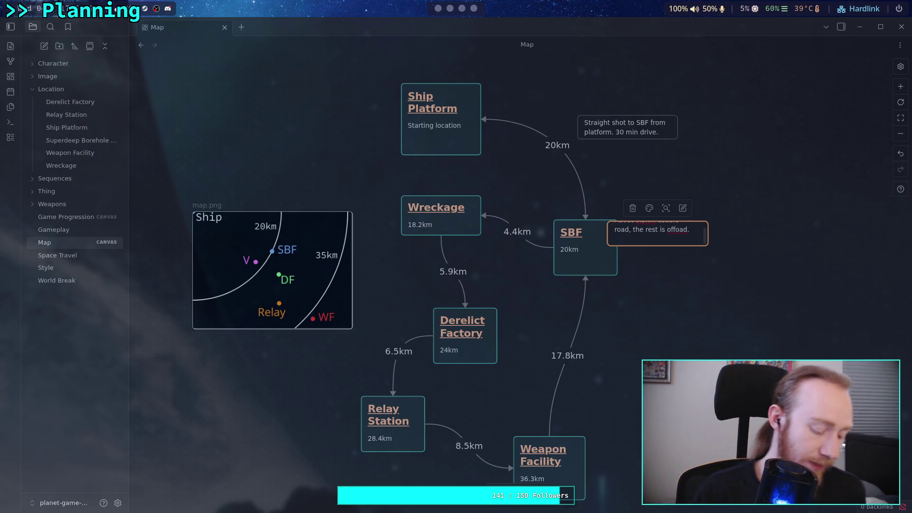
In the Python REPL, evaluate 2.7/15 to get 0.18, then .18*60 for about 10.8 minutes
key(alt+Tab)
text(2.)
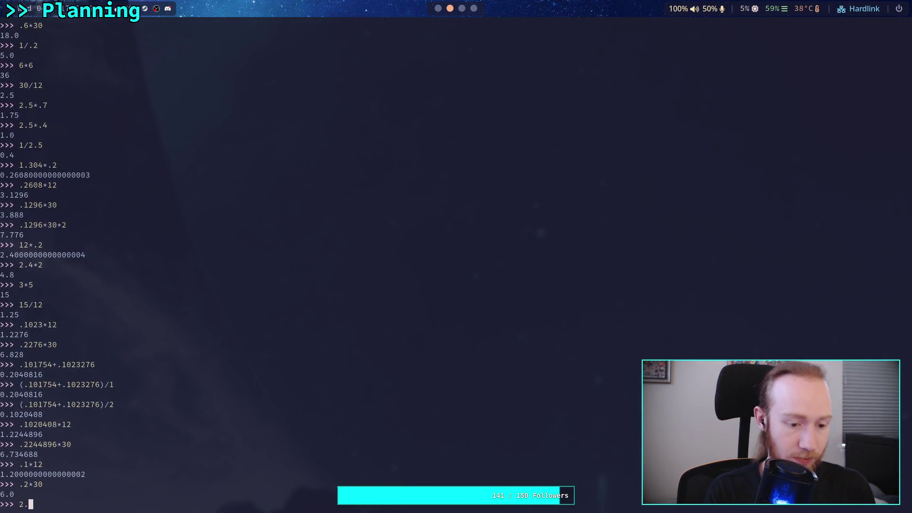
text(/15)
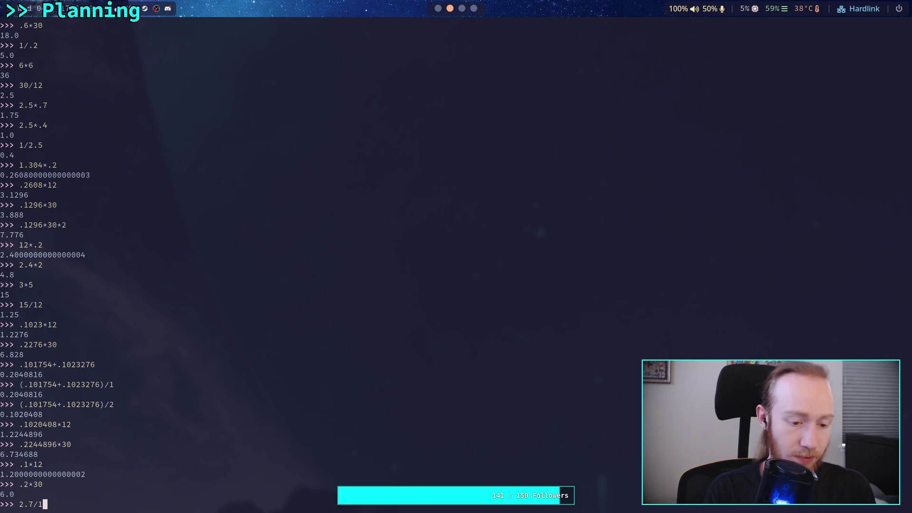
key(Return)
text(.18*6)
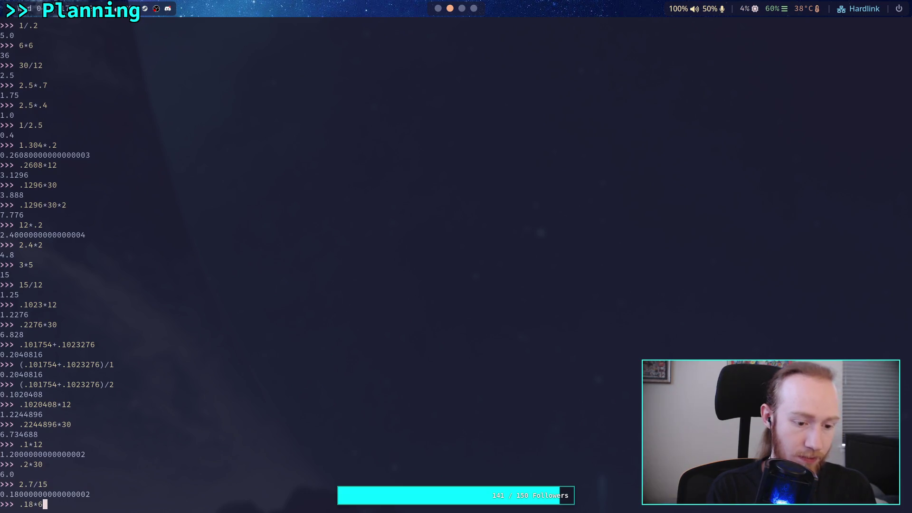
text(0)
key(Return)
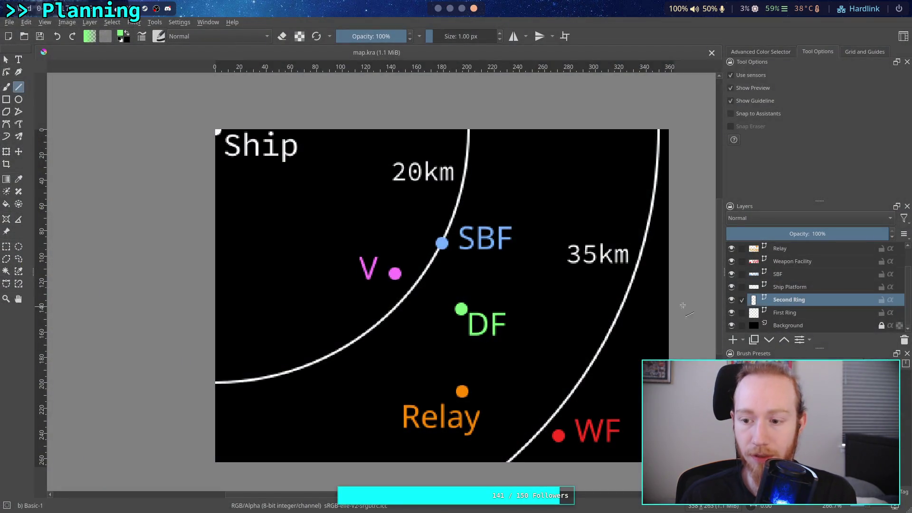
scroll(454, 15, up, 1)
scroll(442, 16, up, 1)
scroll(450, 18, down, 1)
Cycle through the browser and terminal workspaces back to the Obsidian canvas and begin editing the SBF road note
click(15, 49)
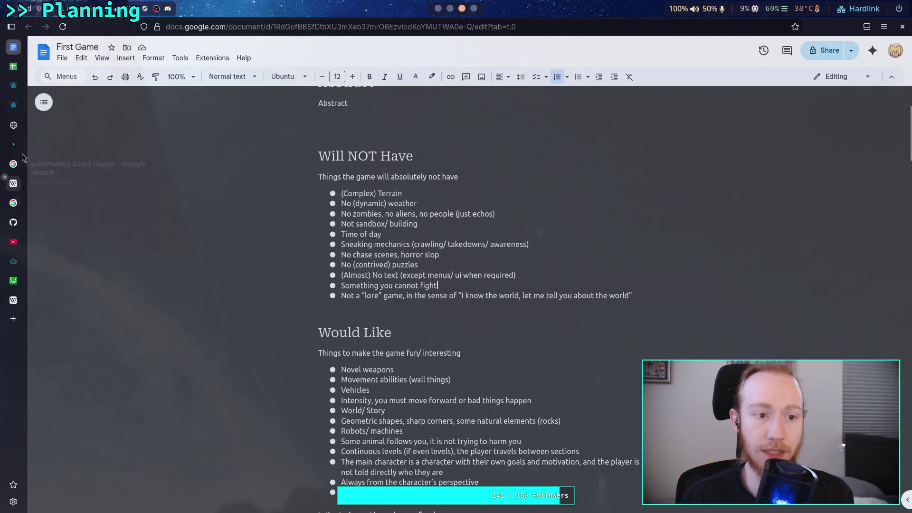
click(13, 104)
click(474, 8)
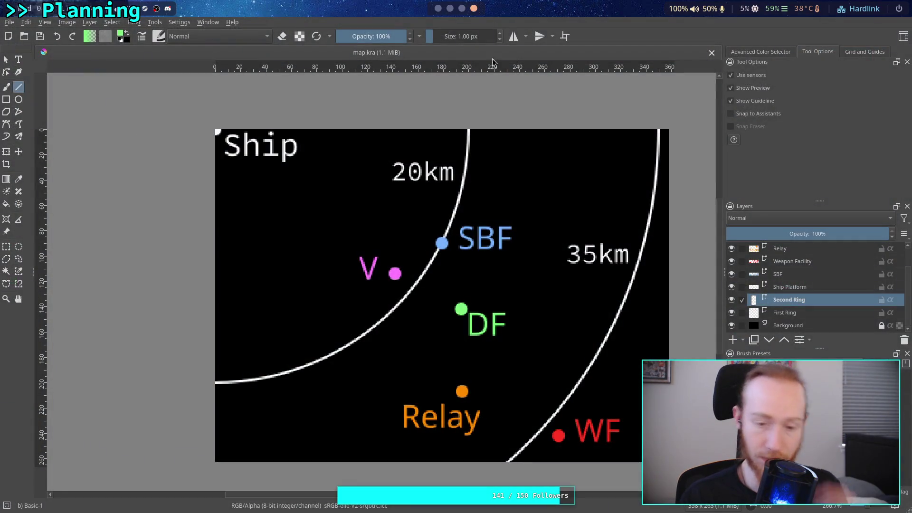
click(451, 10)
click(439, 8)
double_click(683, 235)
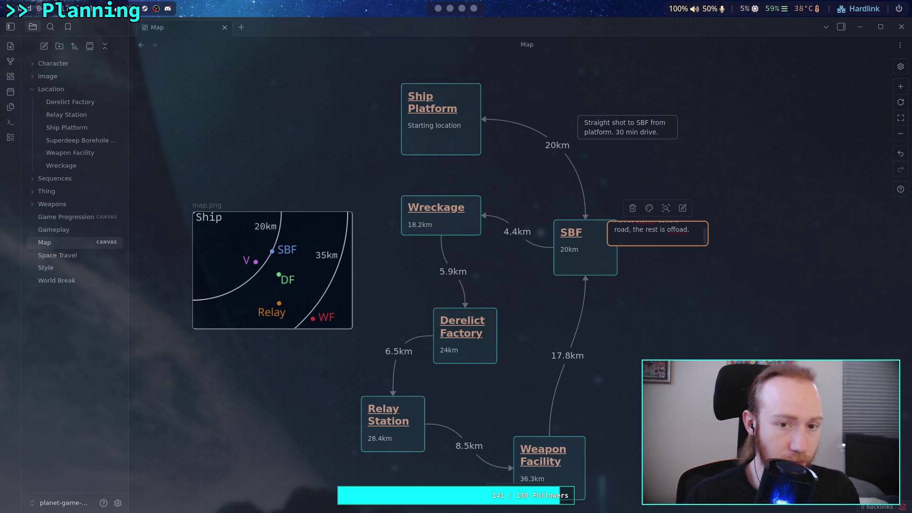
In the Python REPL, evaluate 2.4/15 to get 0.16, then .16*60 for 9.6 minutes
click(462, 9)
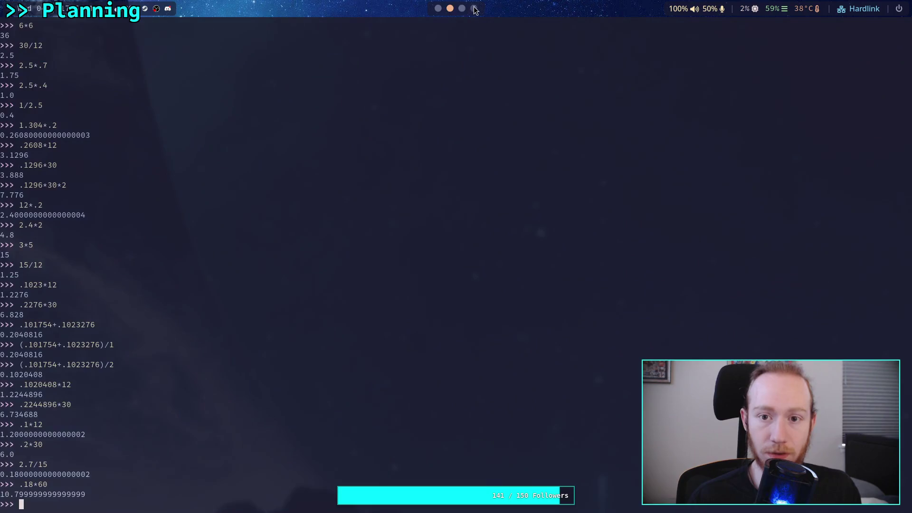
text(2.4/15)
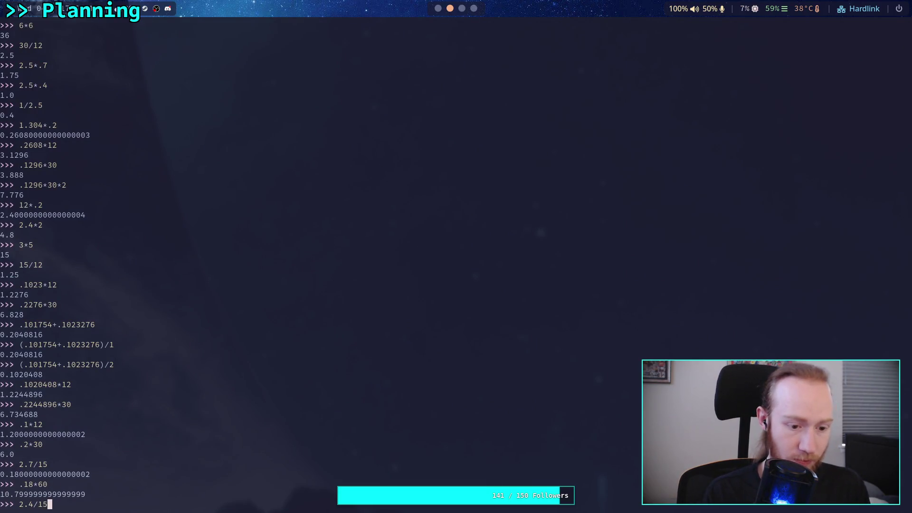
key(Return)
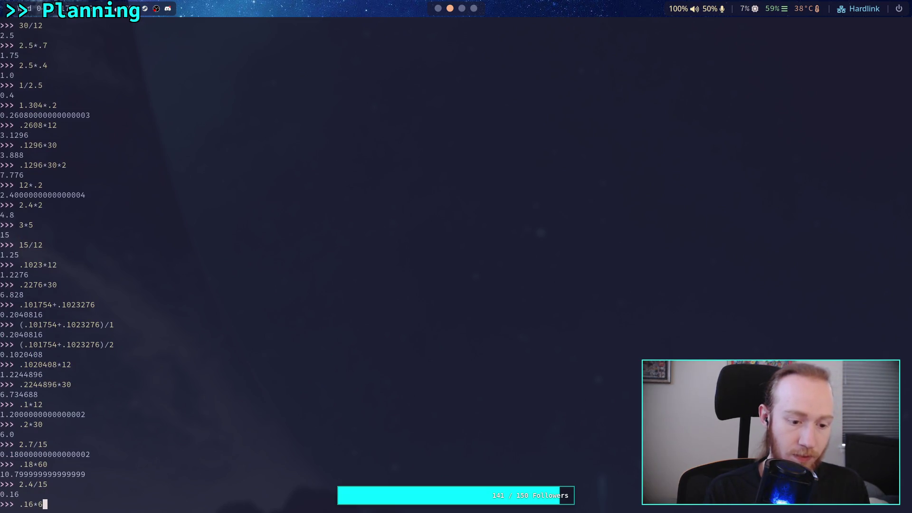
key(Return)
key(Up)
key(Return)
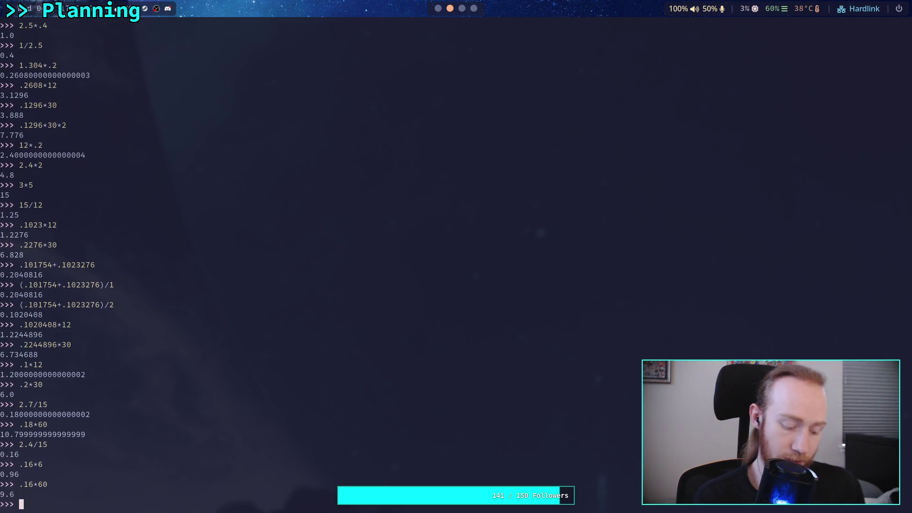
text(9.6+0.5)
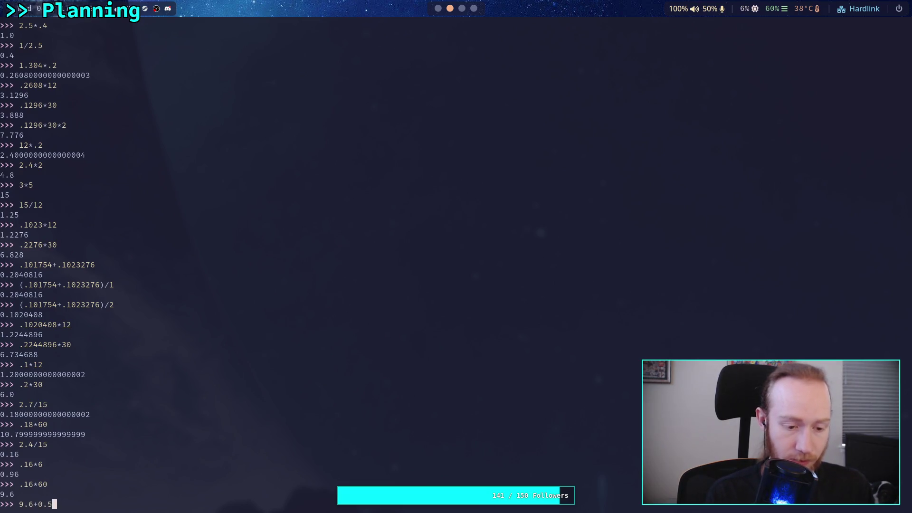
text(60*)
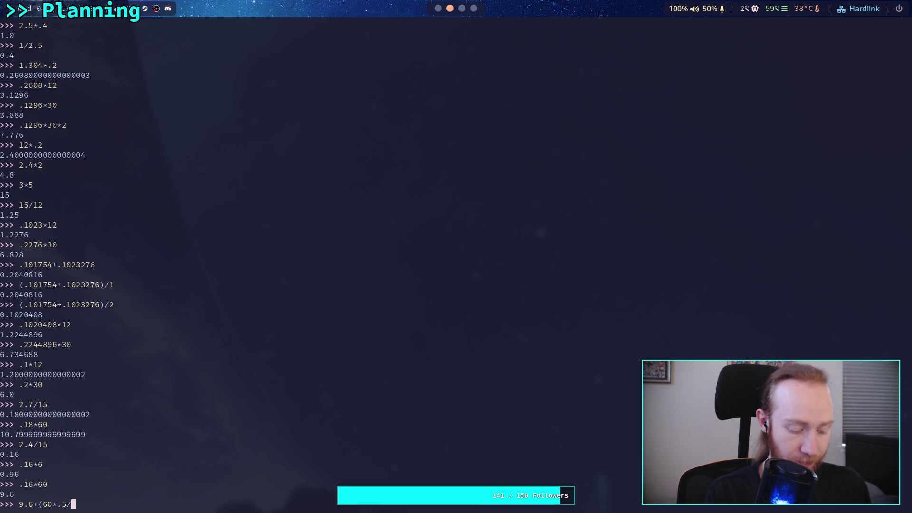
text())
Evaluate 9.6+(60*.5/50) to reach 10.2 minutes total, then return to the Obsidian map
key(Return)
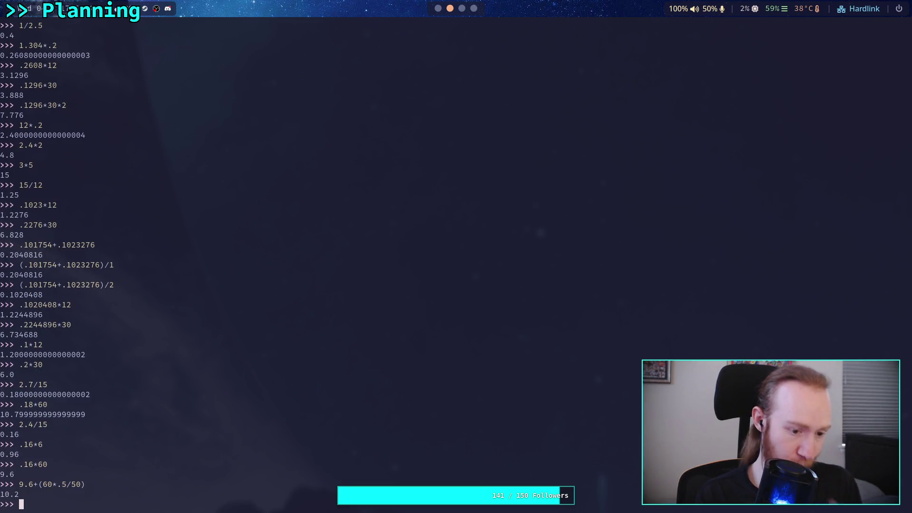
key(super+1)
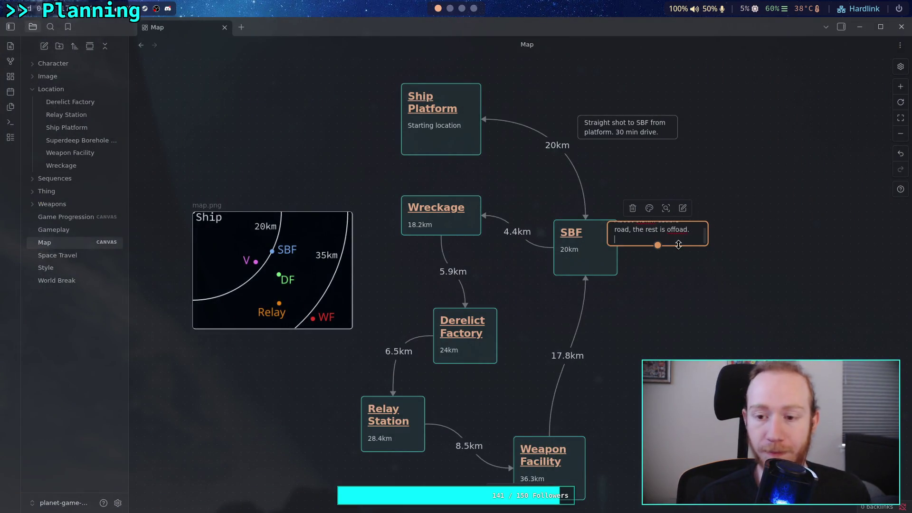
Finish the SBF road note with a new line reading '10 min drive.' and enlarge the card to show it
key(Return)
text(10 min drive.)
click(669, 302)
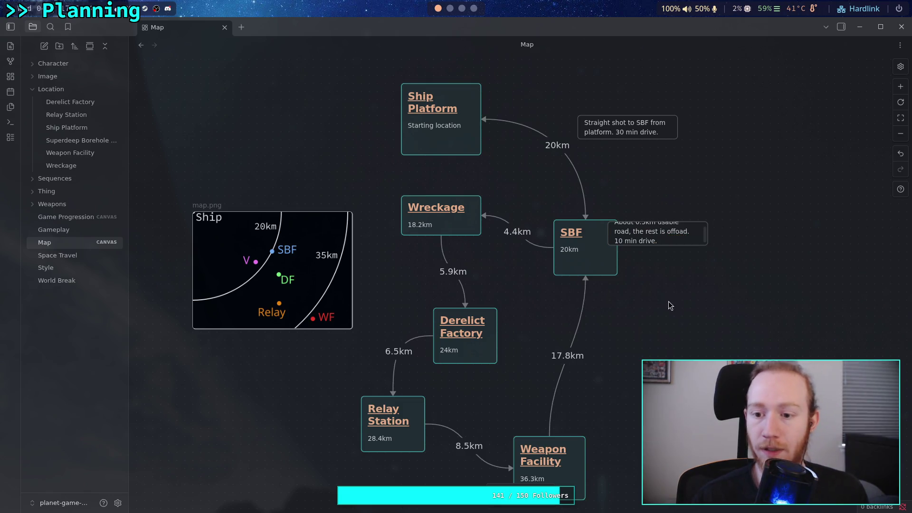
drag(701, 242, 700, 256)
click(720, 286)
Reshape the SBF road note narrower and taller and move it off the SBF node
click(671, 249)
mouse_move(708, 251)
mouse_down()
mouse_move(682, 251)
mouse_move(664, 276)
mouse_up()
mouse_move(642, 237)
mouse_down()
mouse_move(715, 251)
mouse_move(673, 227)
mouse_up()
Place the 'About 0.5km' and 'Straight shot' cards beside their routes and create an empty card right of the 17.8km link
mouse_move(751, 277)
mouse_down()
mouse_move(756, 282)
mouse_move(537, 207)
mouse_move(533, 194)
mouse_up()
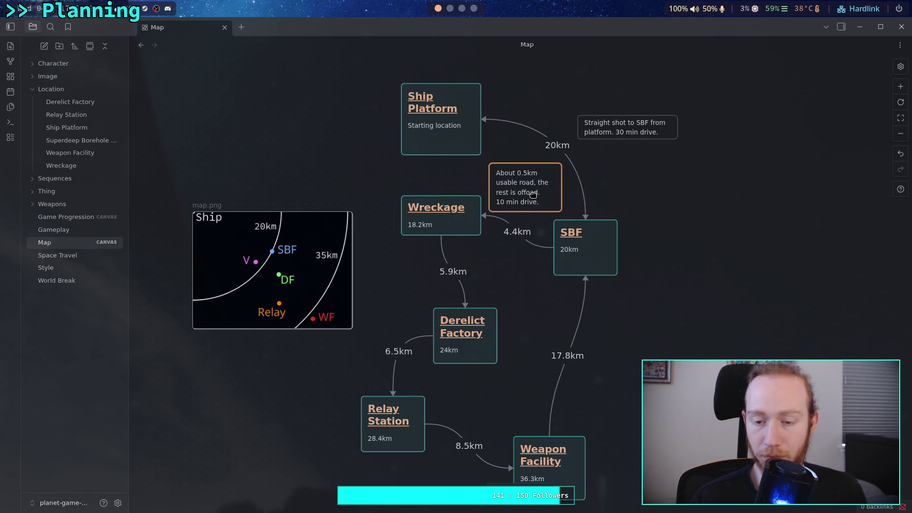
click(721, 279)
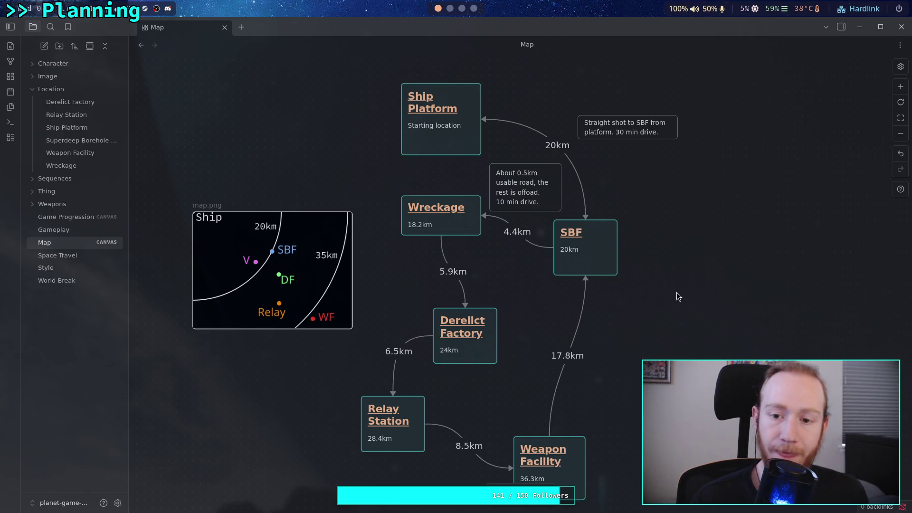
mouse_move(642, 125)
mouse_down()
mouse_move(578, 118)
mouse_move(563, 104)
mouse_up()
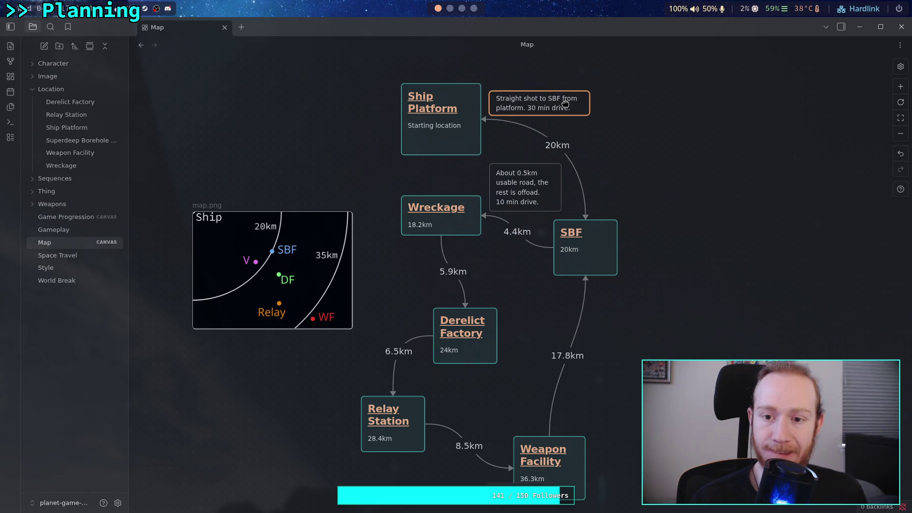
drag(640, 196, 668, 191)
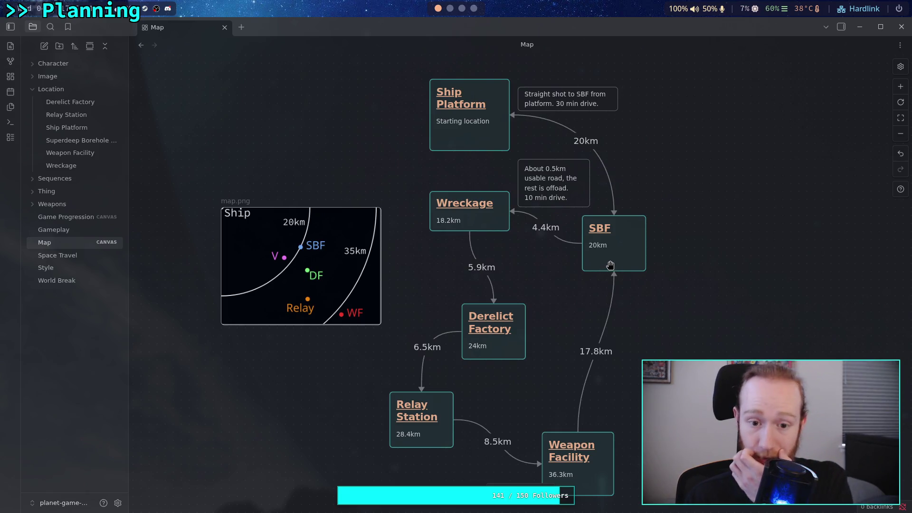
scroll(576, 250, left, 2)
double_click(724, 314)
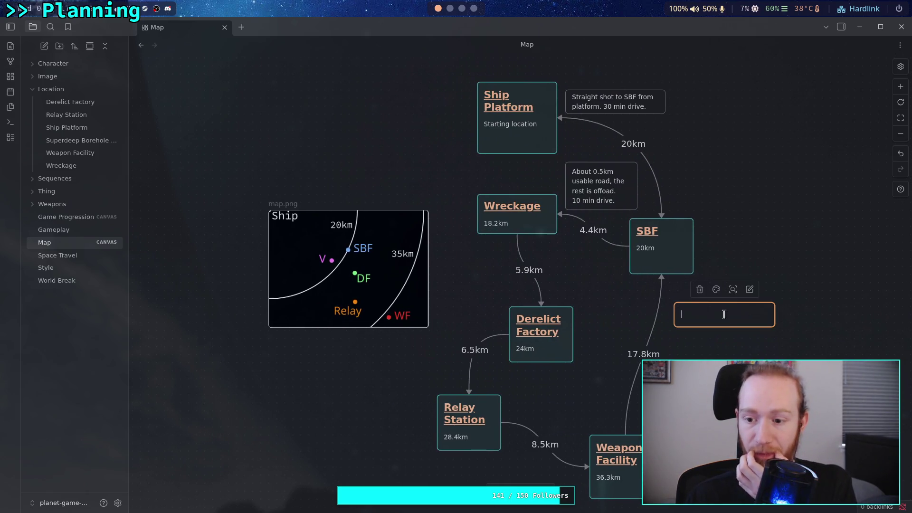
Make the new card taller, write 'Nearly completely offroad.' in it, then switch to the Krita workspace
key(Escape)
drag(774, 327, 769, 335)
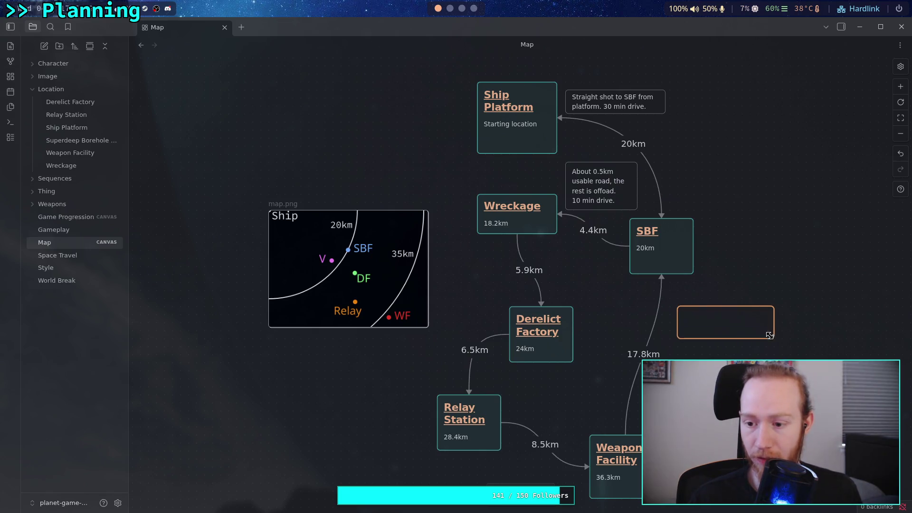
key(Escape)
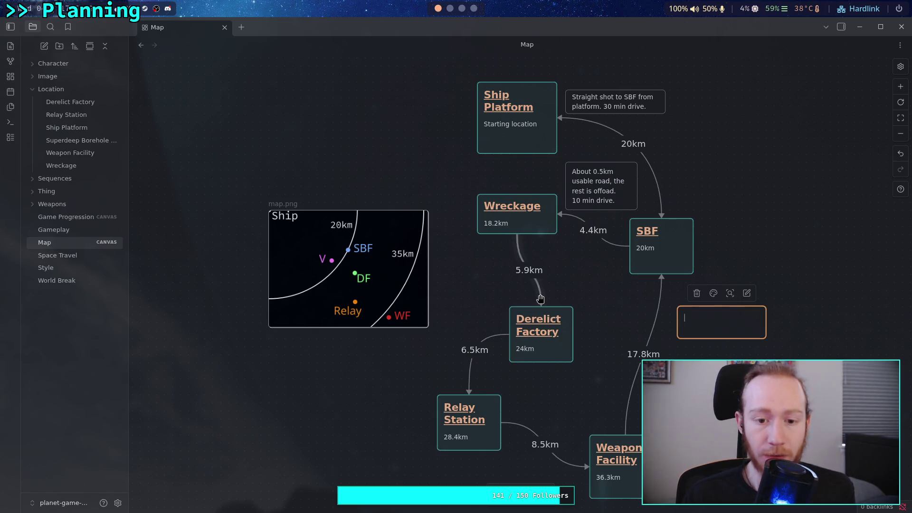
key(Return)
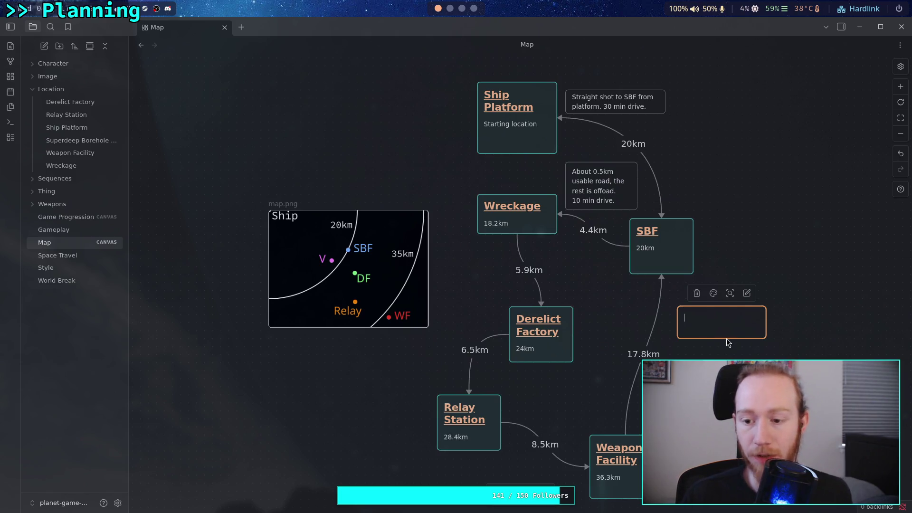
text(N)
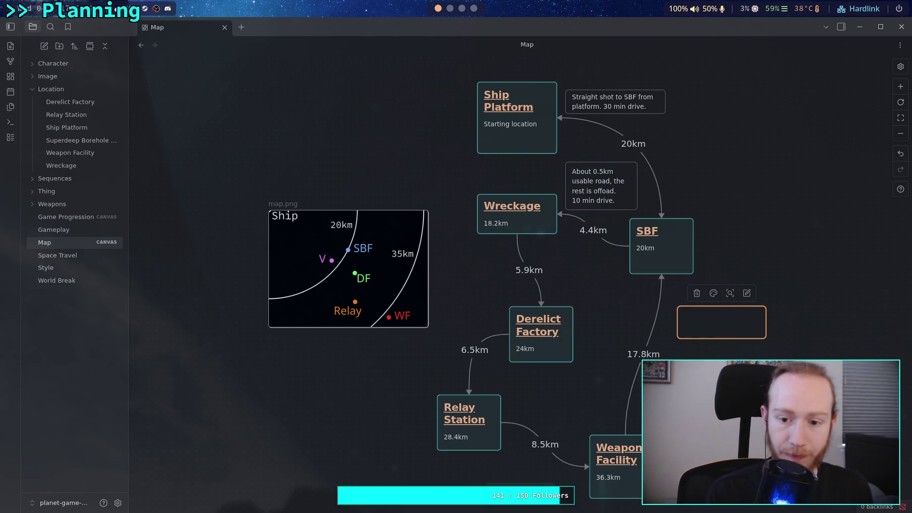
text(early)
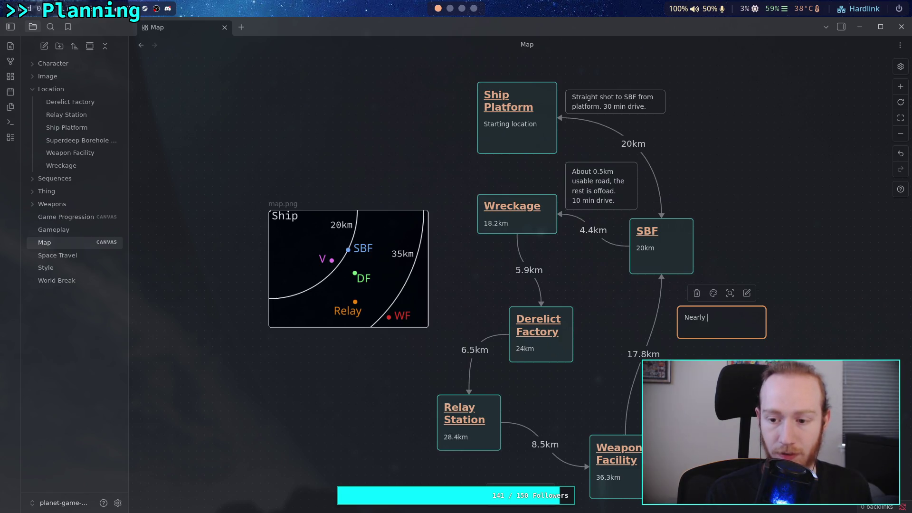
text(ffroad.)
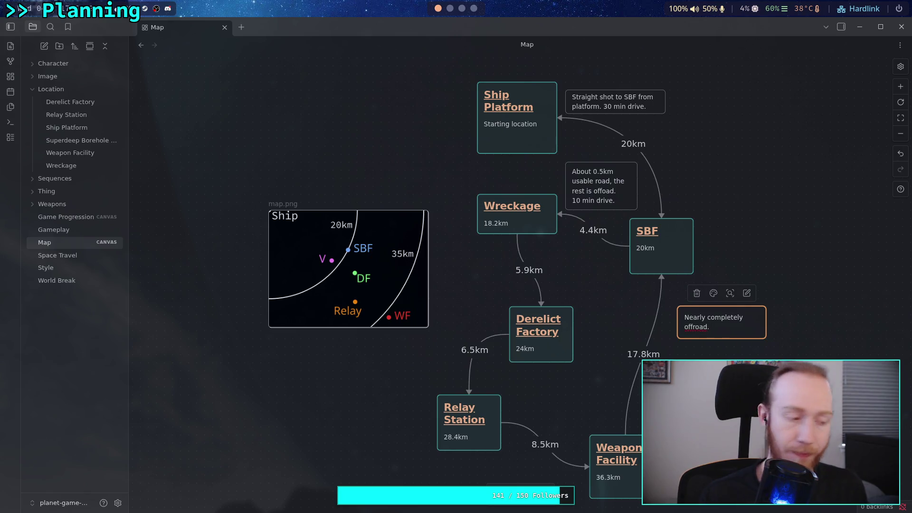
click(474, 8)
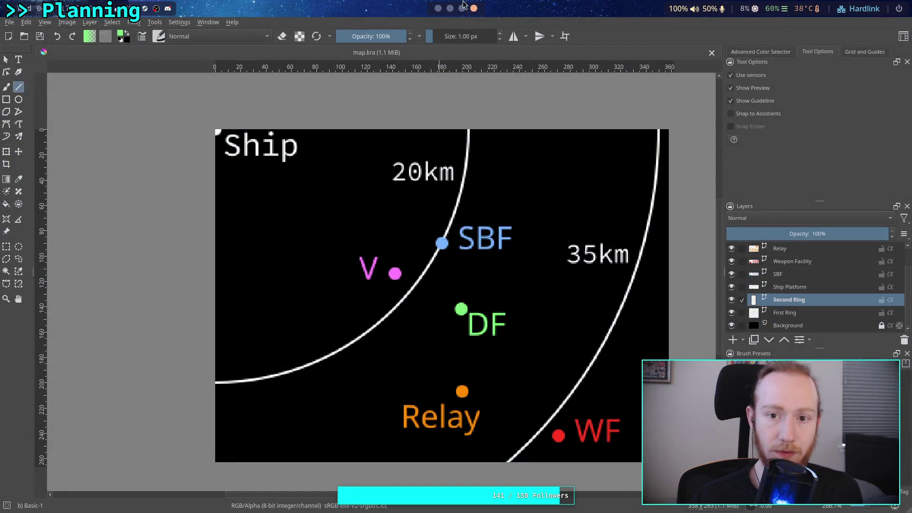
In the Python REPL, try 5.9/15+60, then recall the line to rework it into a parenthesized expression
click(461, 8)
click(450, 9)
text(5.9/15*60)
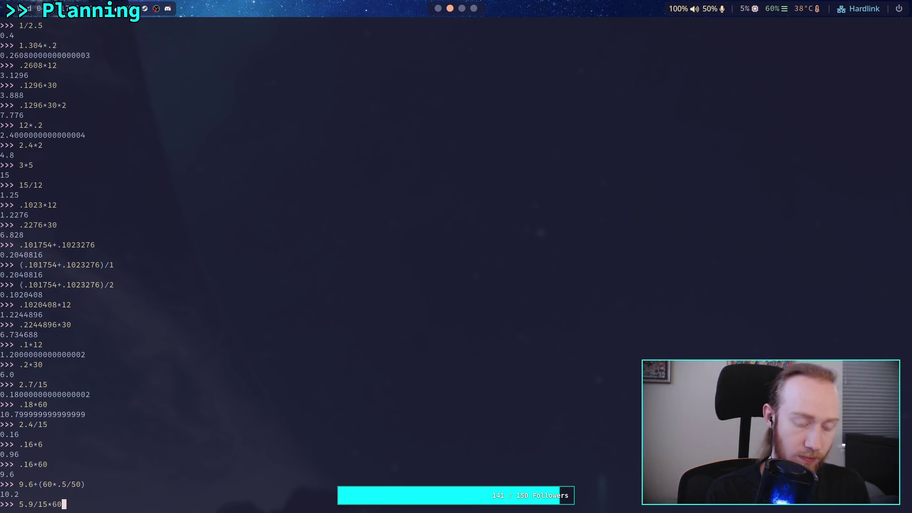
key(Return)
key(Up)
key(Left)
key(Left)
key(Left)
text())
key(Home)
text(9)
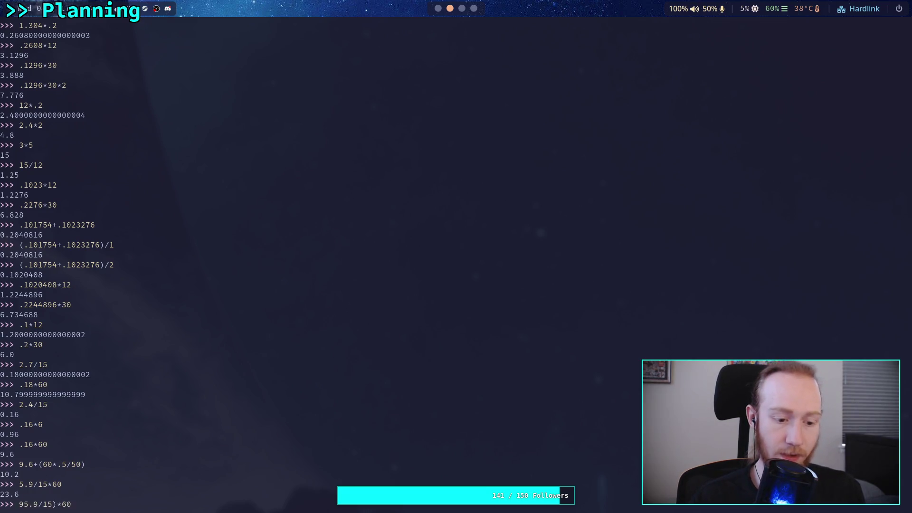
key(Return)
key(Up)
key(Left)
key(Left)
key(Home)
text(()
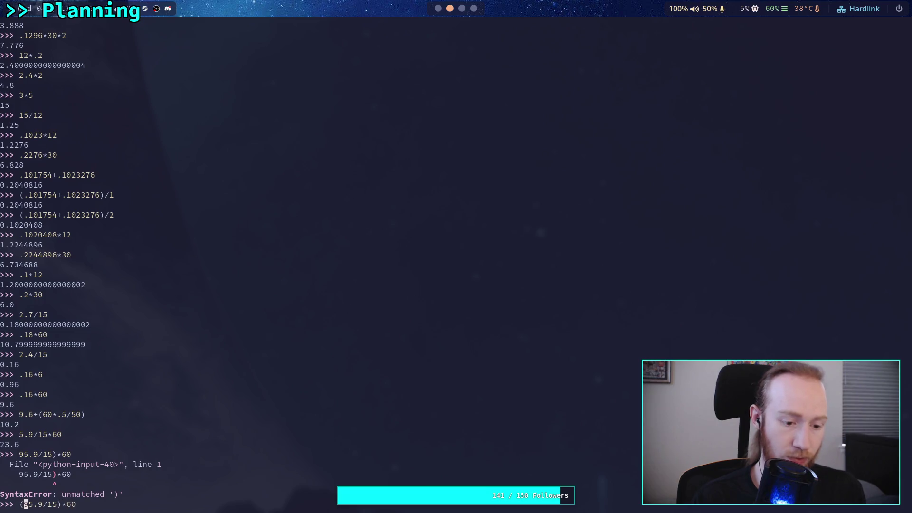
Correct the expression to (5.9/15)*60, getting 23.6 minutes, then return to the Obsidian canvas
key(Return)
key(Up)
key(Left)
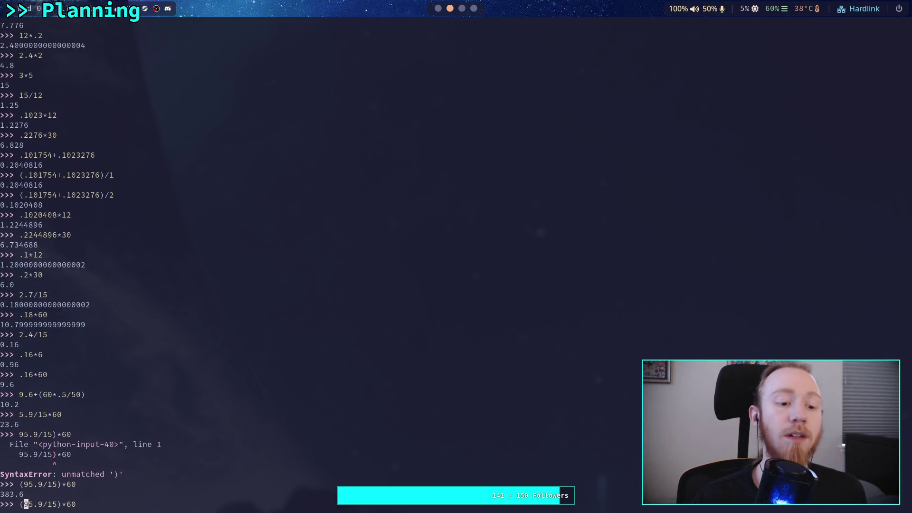
key(BackSpace)
key(Return)
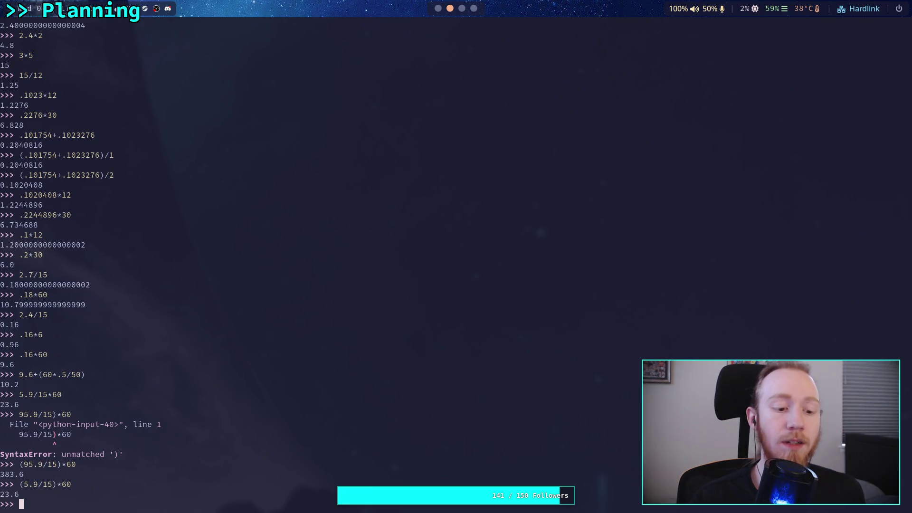
key(super+1)
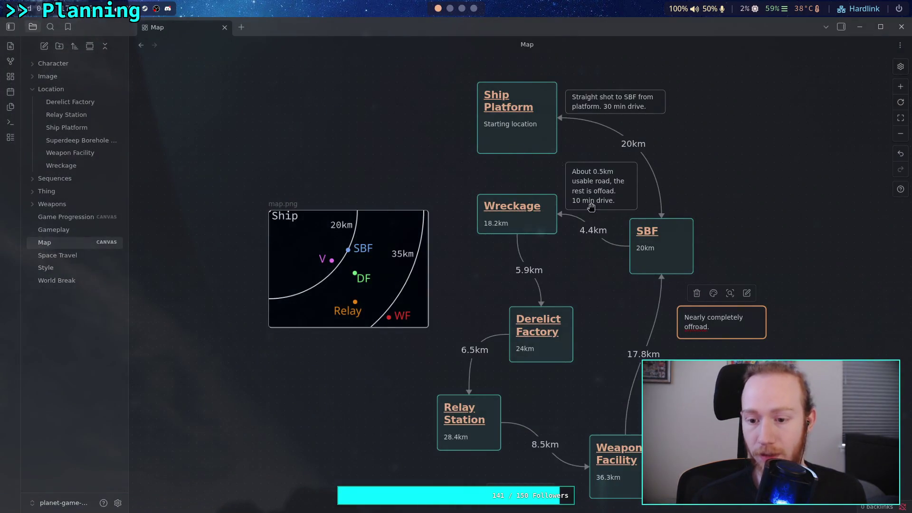
text( 24)
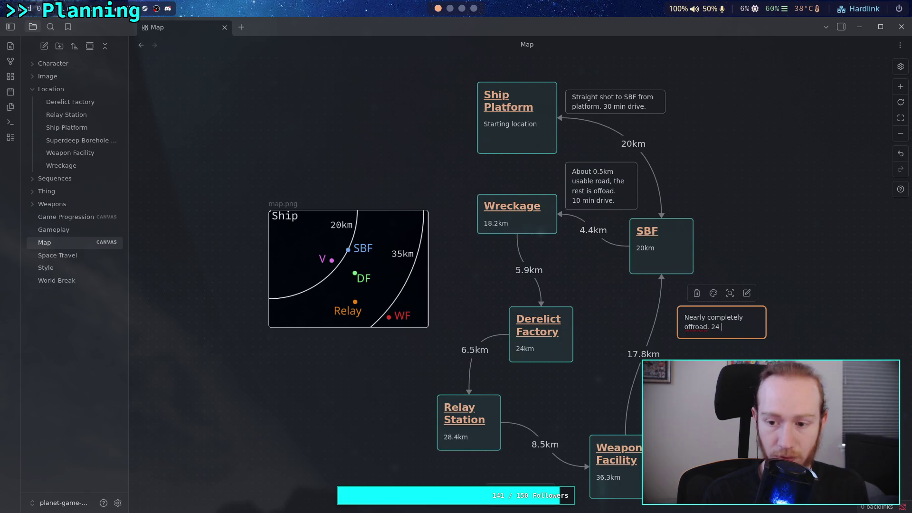
text(ve.)
Move the offroad '24 min drive' card beside the 5.9km Wreckage–Derelict Factory road and raise the ring map image
click(725, 302)
drag(749, 321, 490, 279)
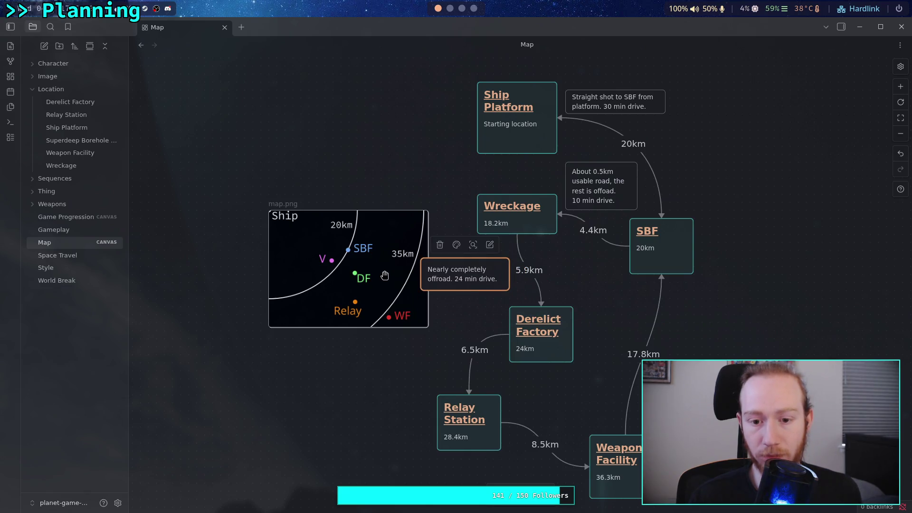
drag(384, 275, 401, 187)
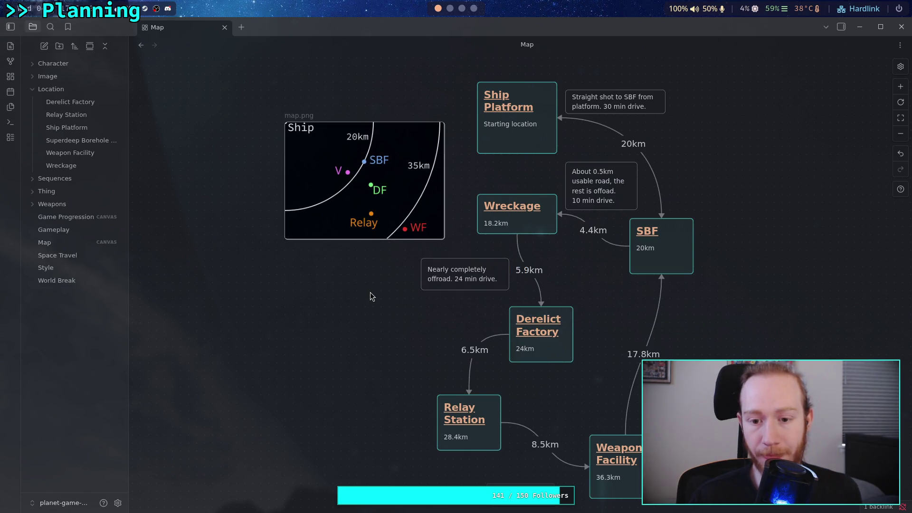
mouse_move(466, 269)
mouse_down()
mouse_move(459, 277)
mouse_move(459, 269)
mouse_up()
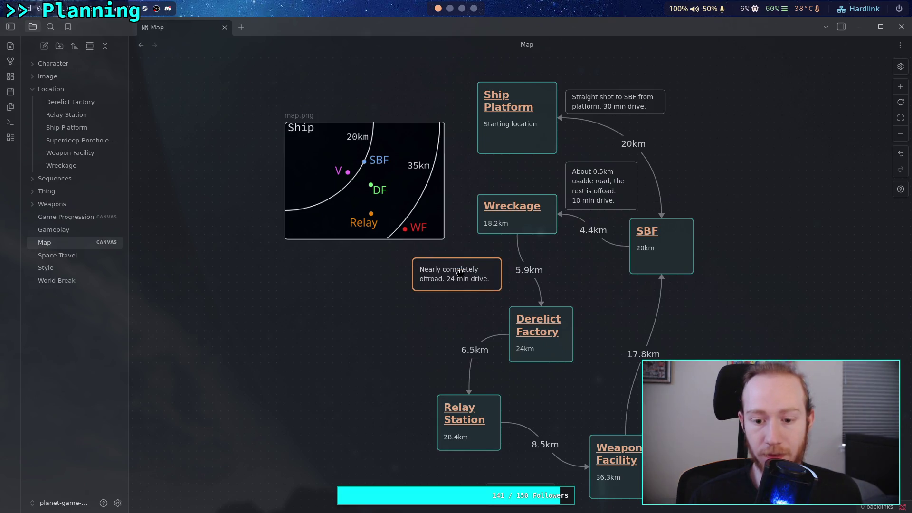
click(396, 342)
mouse_move(427, 347)
mouse_down()
mouse_move(350, 331)
mouse_move(342, 302)
mouse_move(331, 303)
mouse_up()
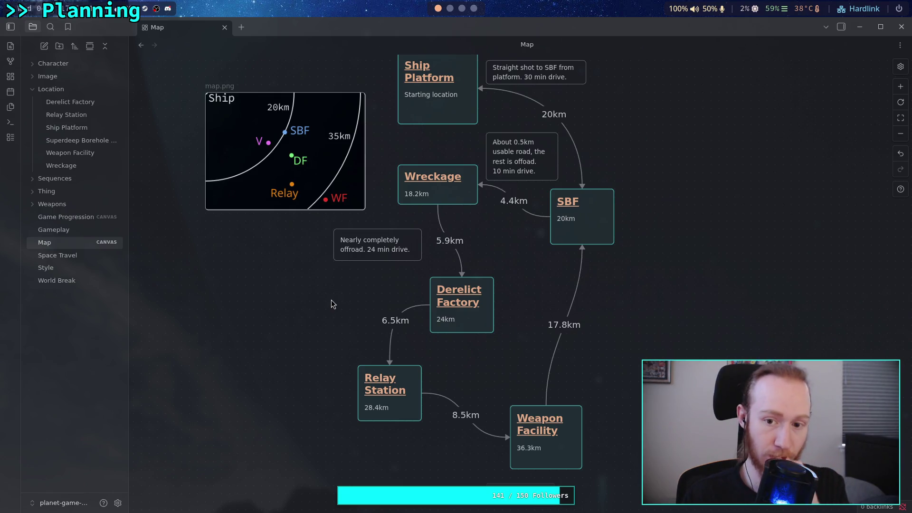
scroll(472, 302, up, 2)
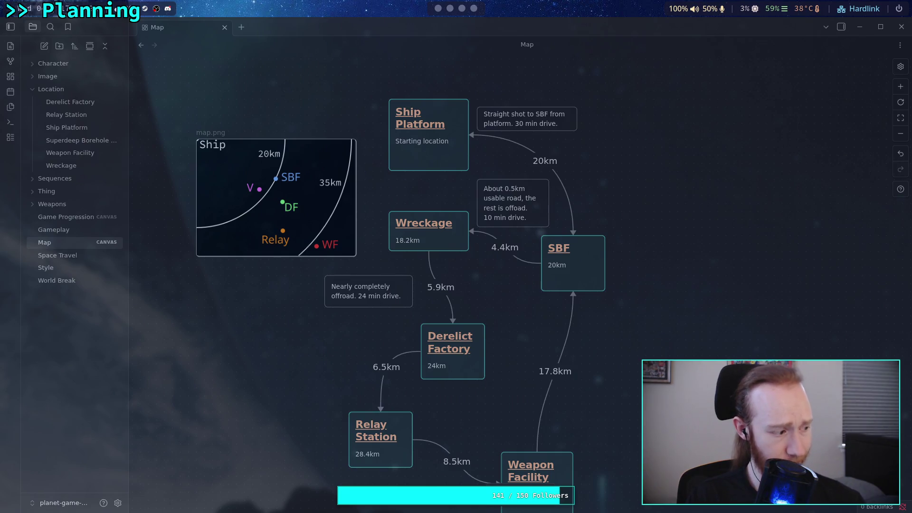
Create an empty text card below the map.png image, adjust its corners, then switch workspace to Krita
drag(290, 365, 324, 339)
double_click(310, 337)
drag(212, 324, 218, 320)
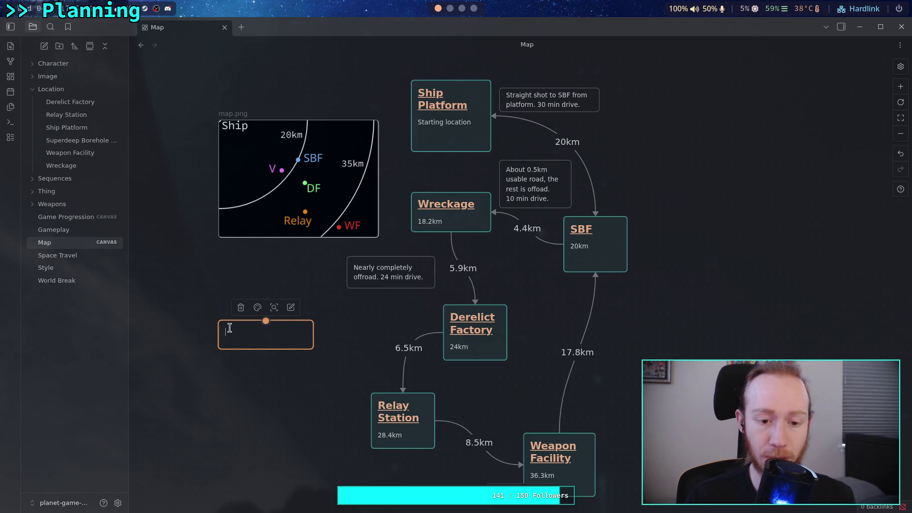
drag(308, 346, 308, 352)
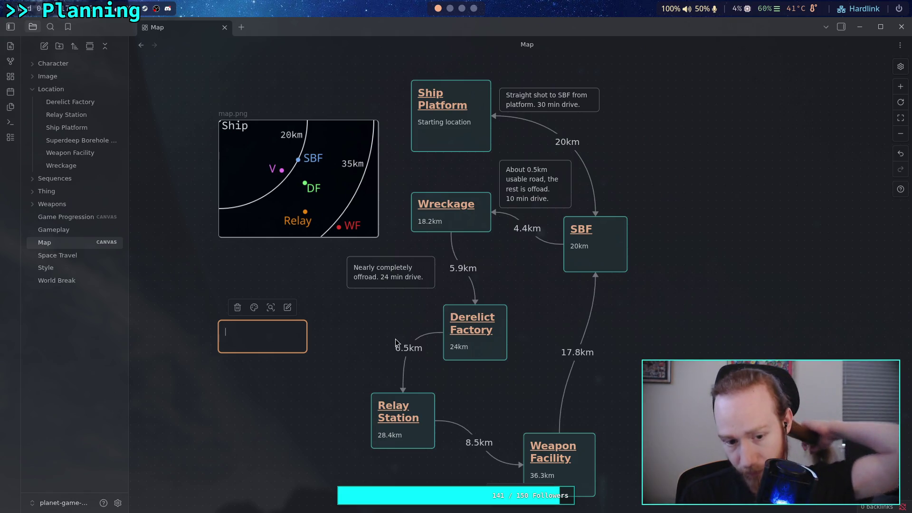
key(super+2)
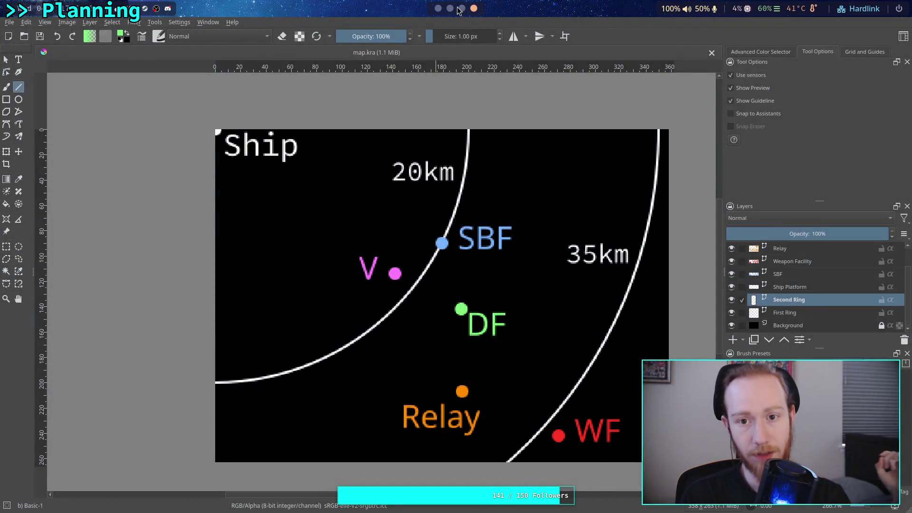
In Desmos, start a New Graph from the Saved Graphs dialog, replacing the cosh/sinh formulas, then switch to Krita
key(super+3)
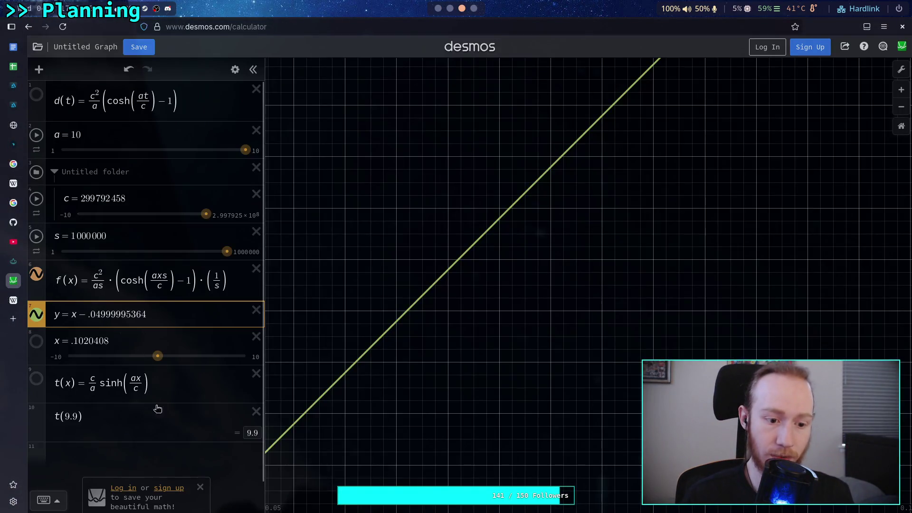
click(133, 454)
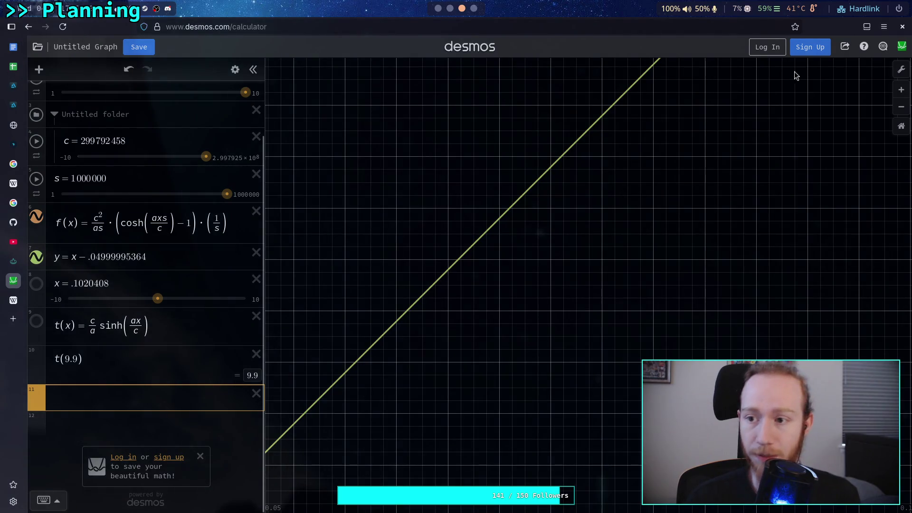
click(38, 48)
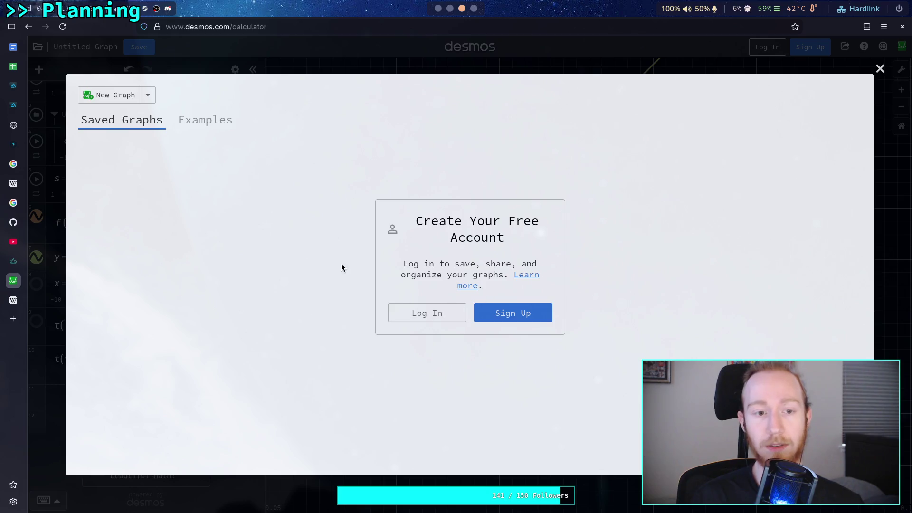
click(112, 94)
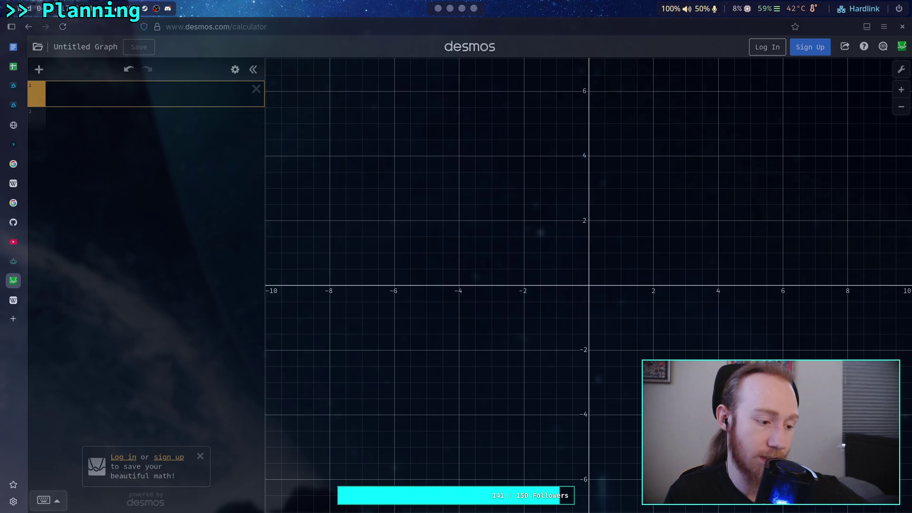
click(475, 9)
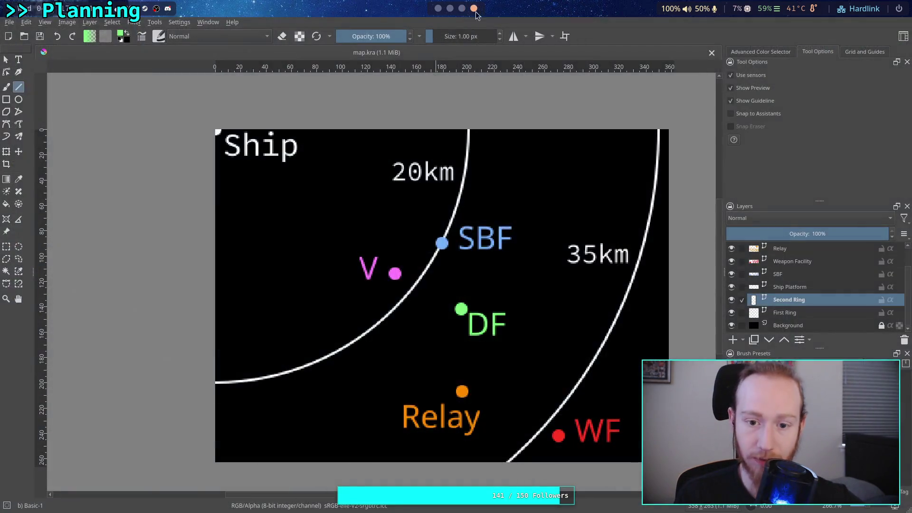
scroll(463, 6, up, 2)
scroll(463, 6, up, 1)
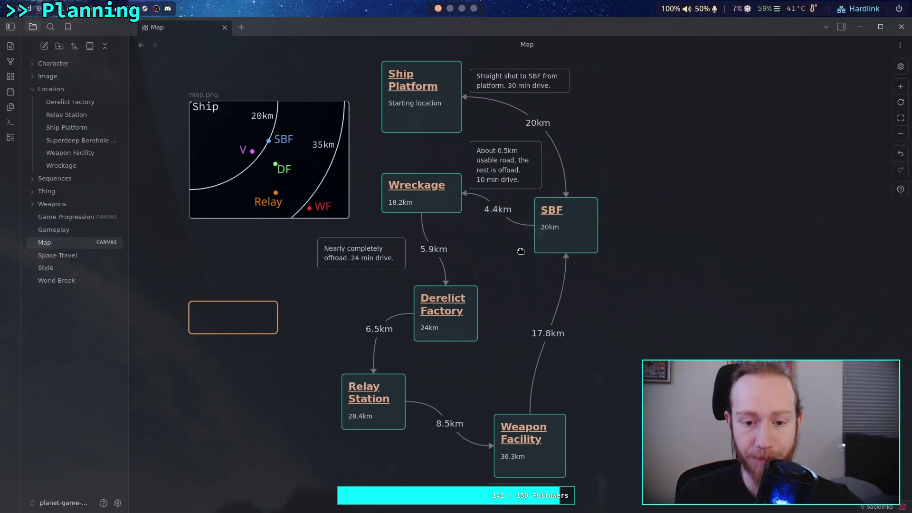
scroll(501, 310, up, 1)
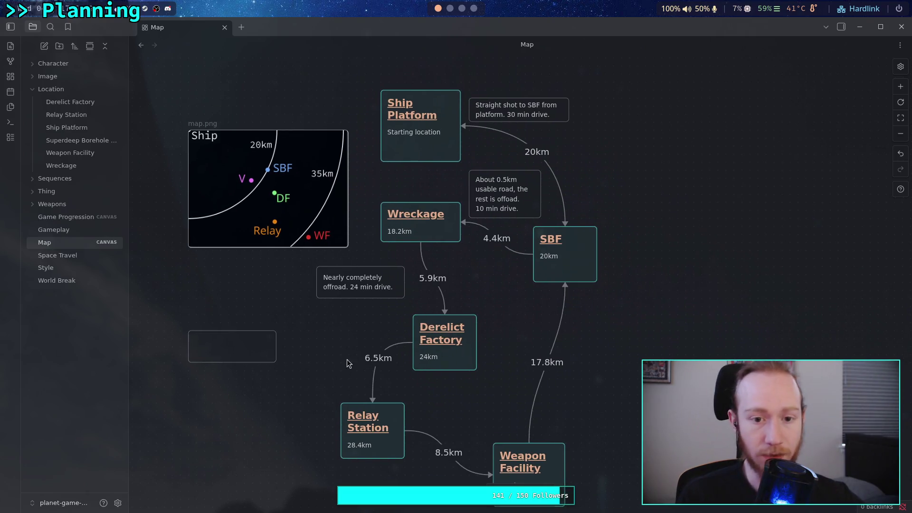
drag(190, 69, 625, 467)
Clear the node selection, pan the canvas, and start a new text card right of the route
click(626, 467)
scroll(662, 338, down, 1)
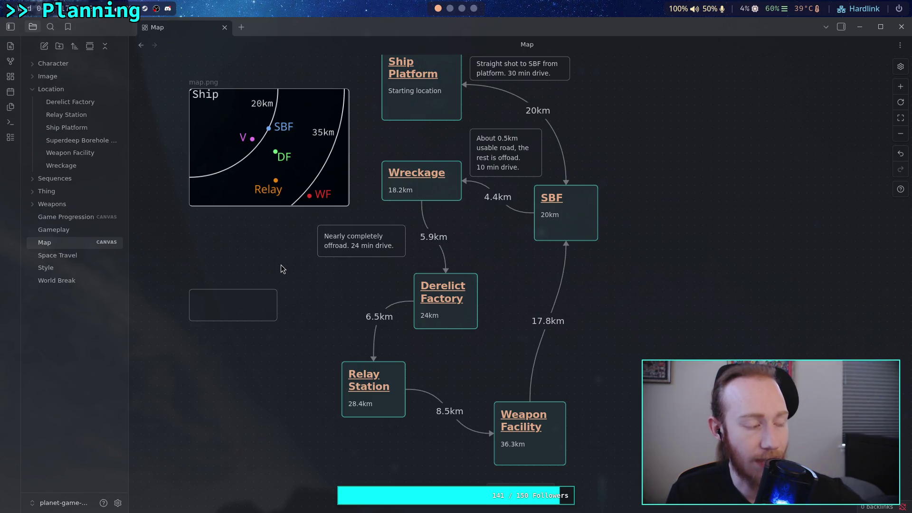
mouse_move(282, 266)
mouse_down()
mouse_move(280, 279)
mouse_move(363, 302)
mouse_move(369, 286)
mouse_up()
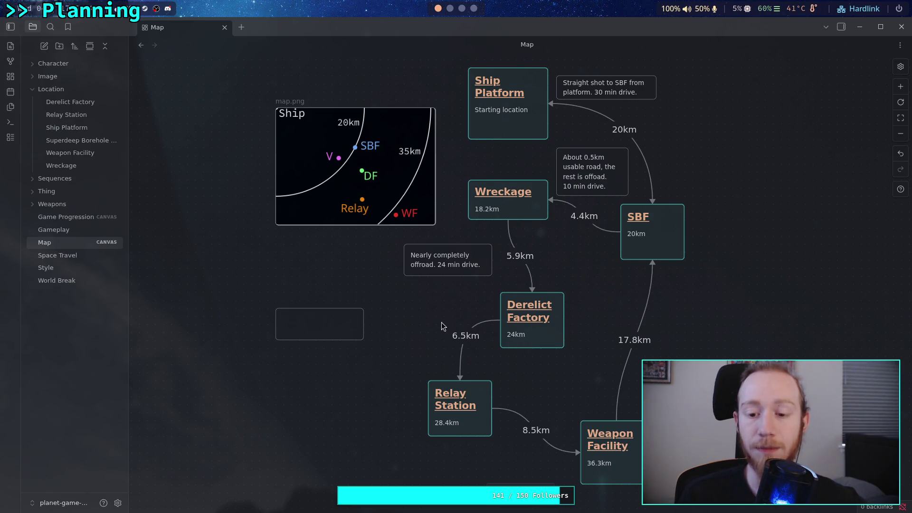
scroll(368, 292, right, 3)
scroll(570, 335, right, 2)
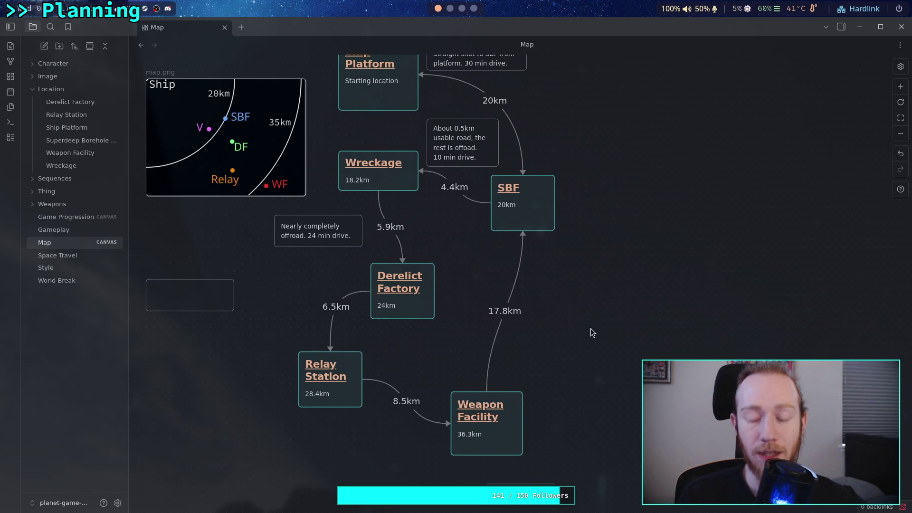
double_click(643, 333)
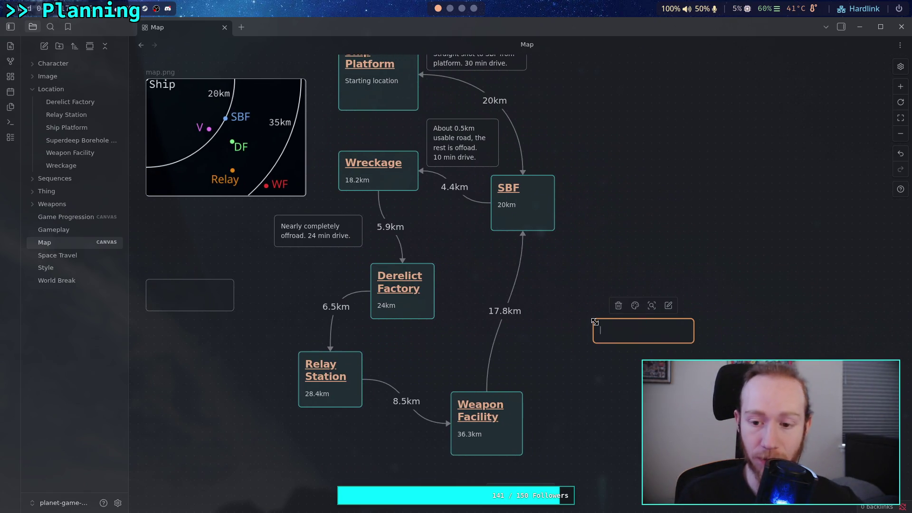
Write 'Roads connect facilities.' in the resized card, then switch to the Krita workspace
drag(693, 342, 688, 349)
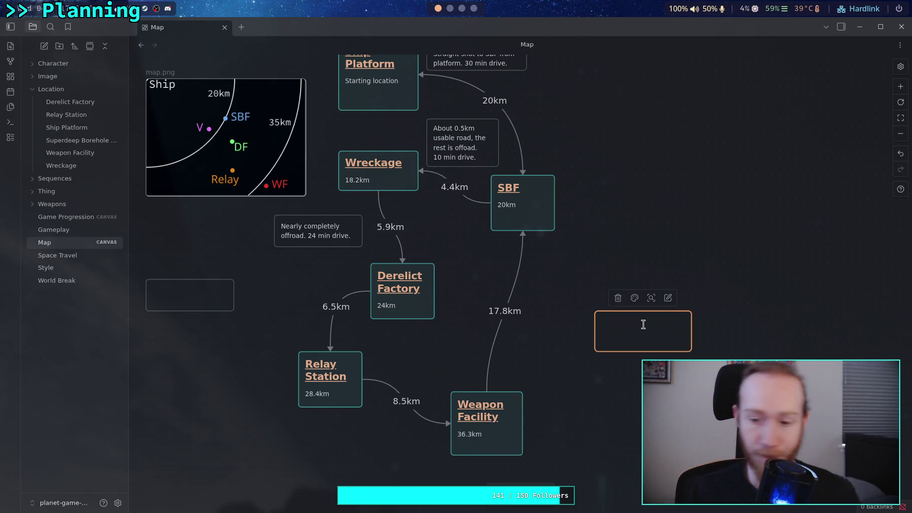
text(Str)
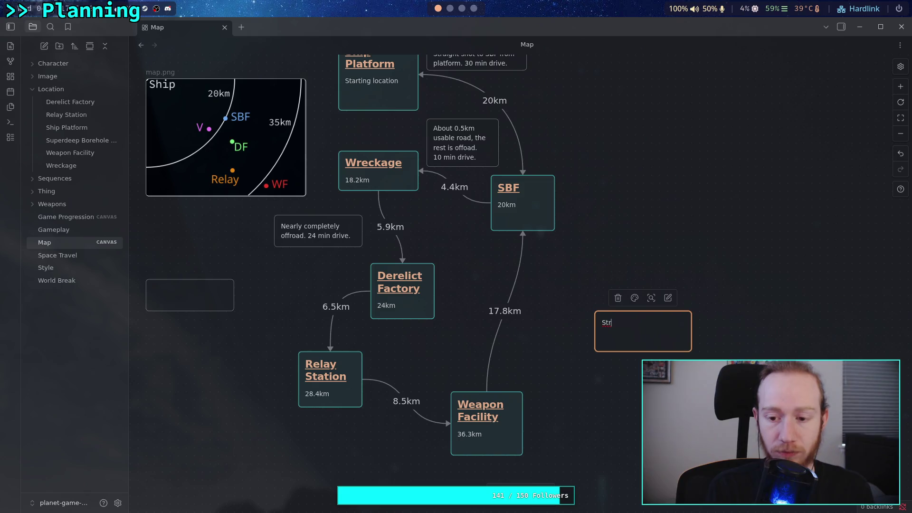
key(BackSpace)
key(BackSpace)
key(BackSpace)
text(L)
key(BackSpace)
text(Ro)
text(ah)
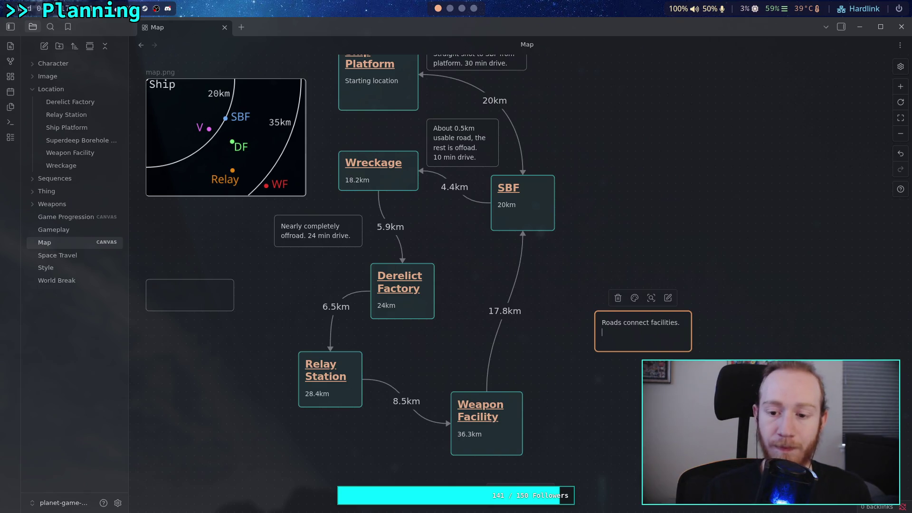
click(466, 10)
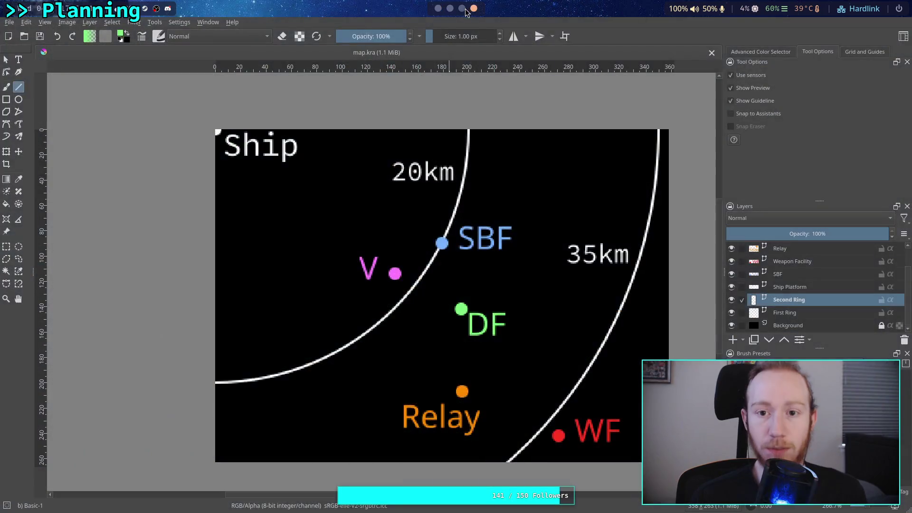
Evaluate (17.8/50)*60 in the Python shell, giving 21.36 minutes
click(438, 9)
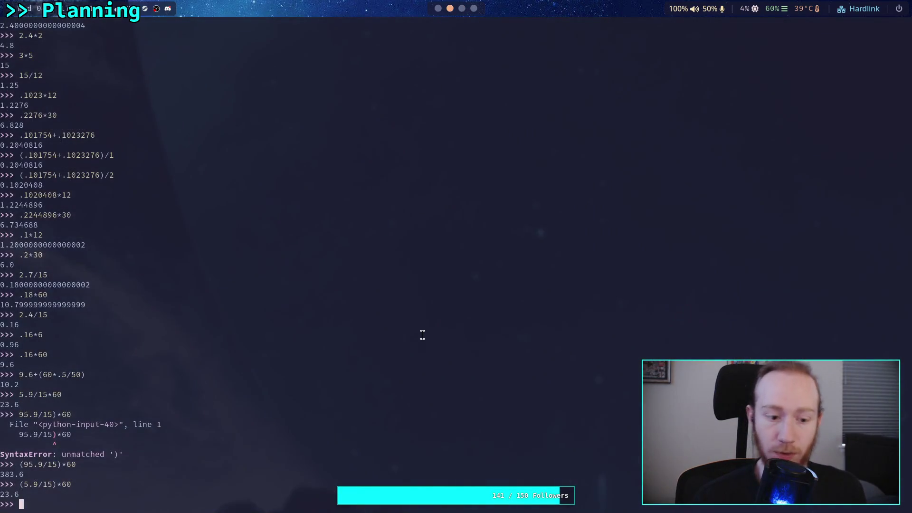
text(17.8/)
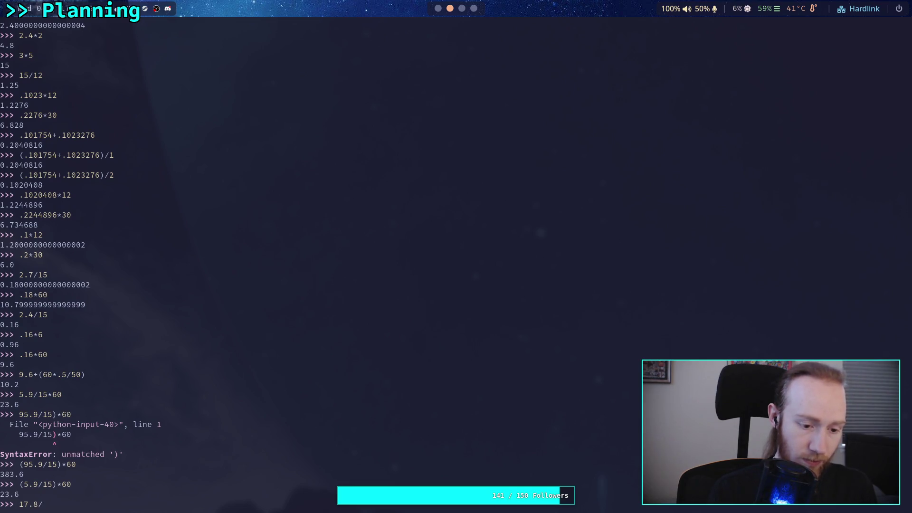
text(()
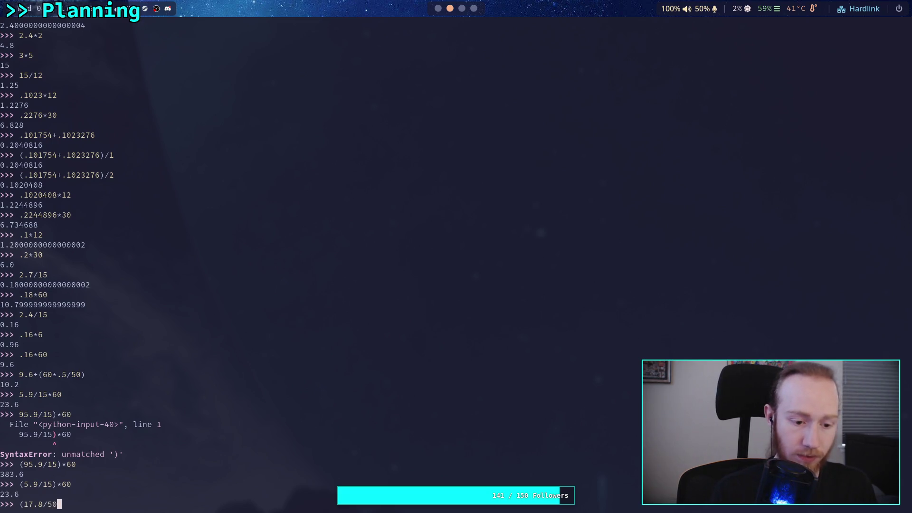
text(0)
key(Return)
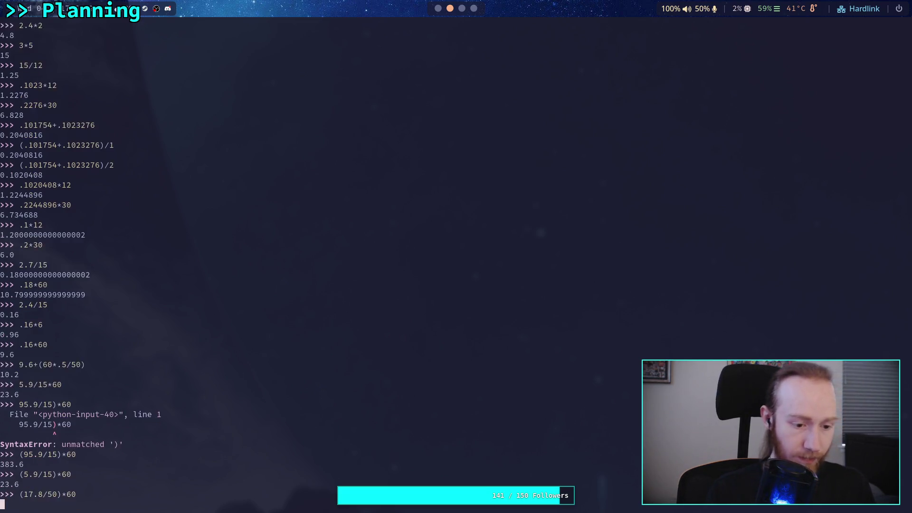